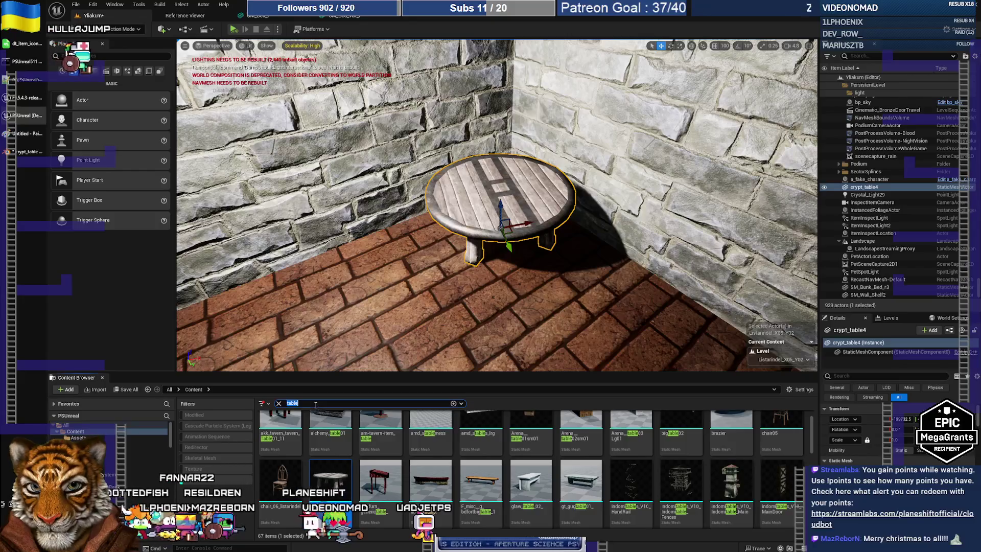
# Place two SM_Chair meshes beside the round table and rotate the second chair.
pyautogui.write('chair')
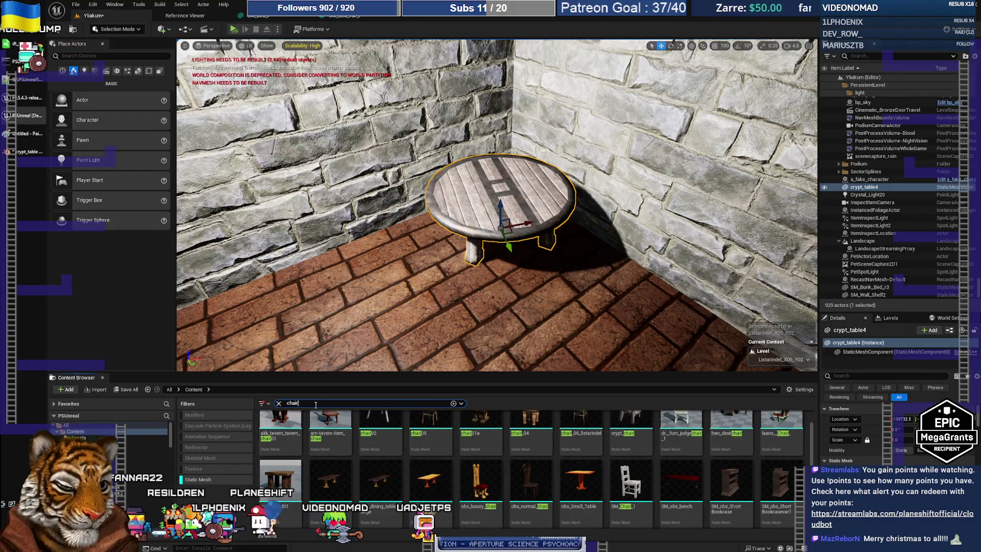
pyautogui.moveTo(631, 483)
pyautogui.mouseDown()
pyautogui.moveTo(411, 240)
pyautogui.moveTo(388, 251)
pyautogui.mouseUp()
pyautogui.moveTo(631, 483)
pyautogui.mouseDown()
pyautogui.moveTo(612, 290)
pyautogui.moveTo(570, 312)
pyautogui.moveTo(596, 300)
pyautogui.mouseUp()
pyautogui.press('e')
pyautogui.press('w')
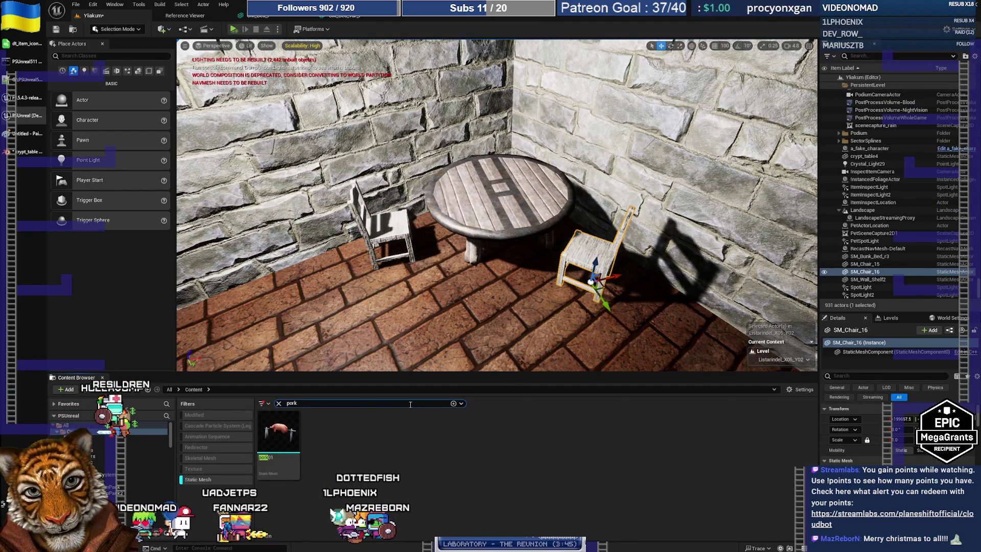
# Try the pork01 mesh on the table, delete it, then search the Content Browser for meat.
pyautogui.moveTo(279, 432)
pyautogui.mouseDown()
pyautogui.moveTo(368, 307)
pyautogui.moveTo(475, 186)
pyautogui.moveTo(531, 210)
pyautogui.mouseUp()
pyautogui.press('e')
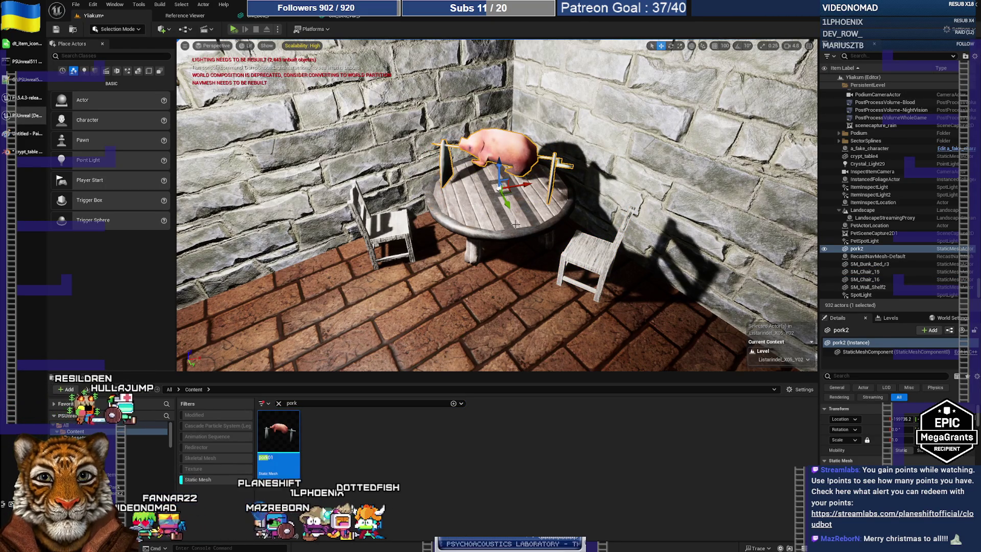
pyautogui.moveTo(511, 193); pyautogui.dragTo(516, 189)
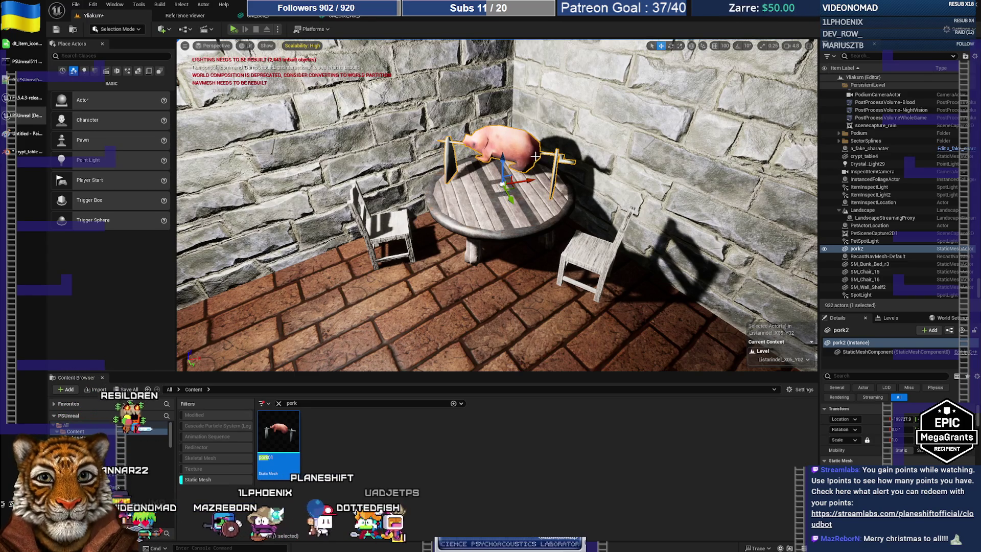
pyautogui.press('Delete')
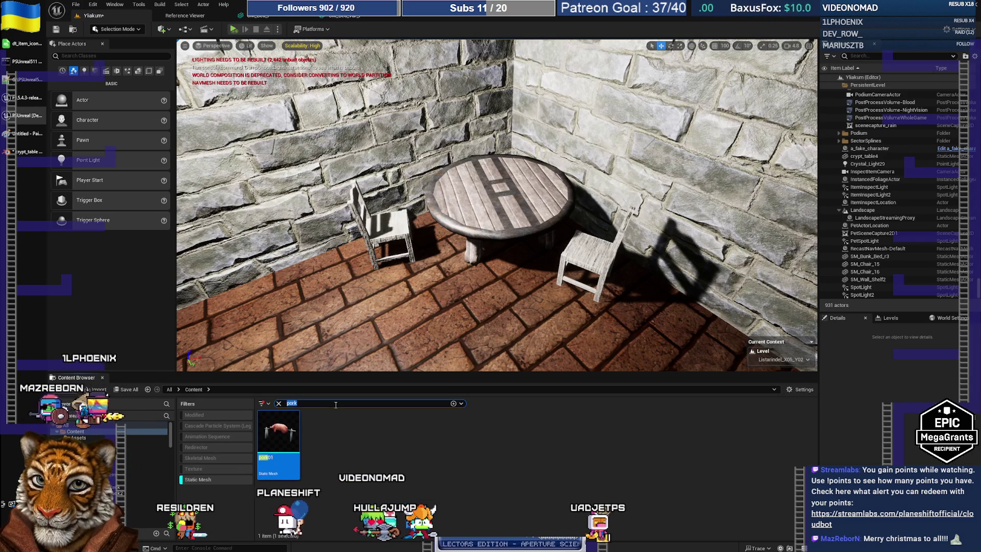
pyautogui.write('meat')
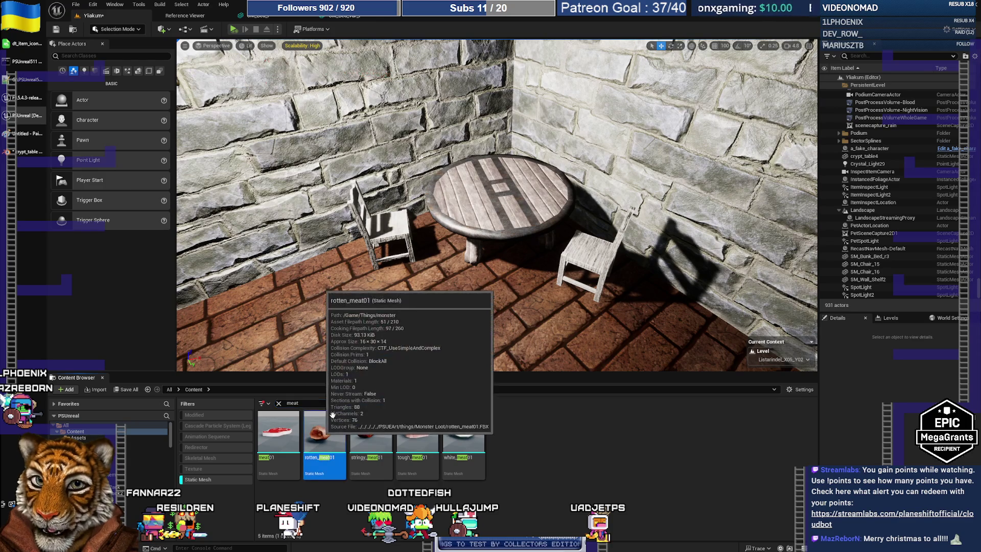
# Place rotten_meat01 on the table, focus the view on it, then delete it.
pyautogui.moveTo(319, 431); pyautogui.dragTo(500, 191)
pyautogui.moveTo(485, 200); pyautogui.dragTo(409, 210, button='right')
pyautogui.press('f')
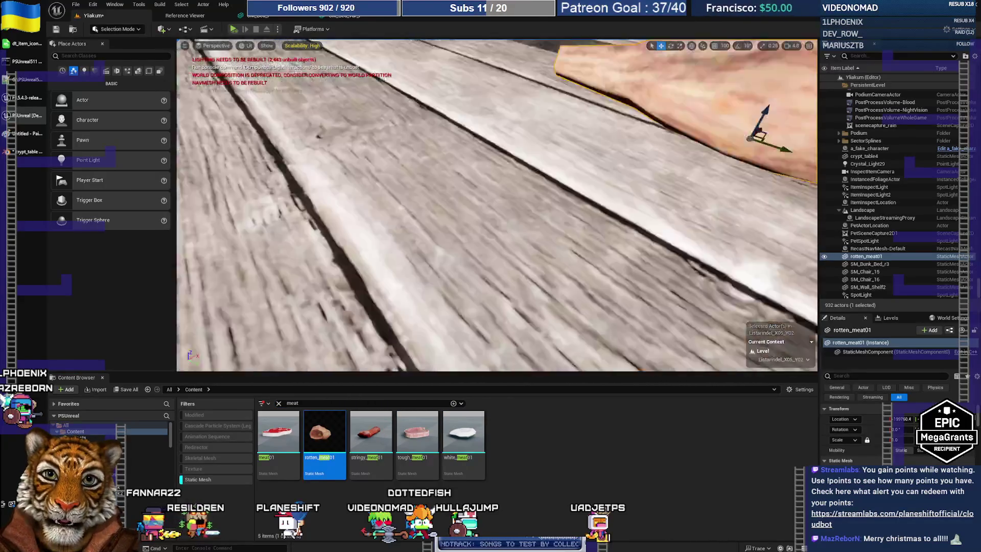
pyautogui.scroll(-5, 497, 204)
pyautogui.scroll(5, 515, 166)
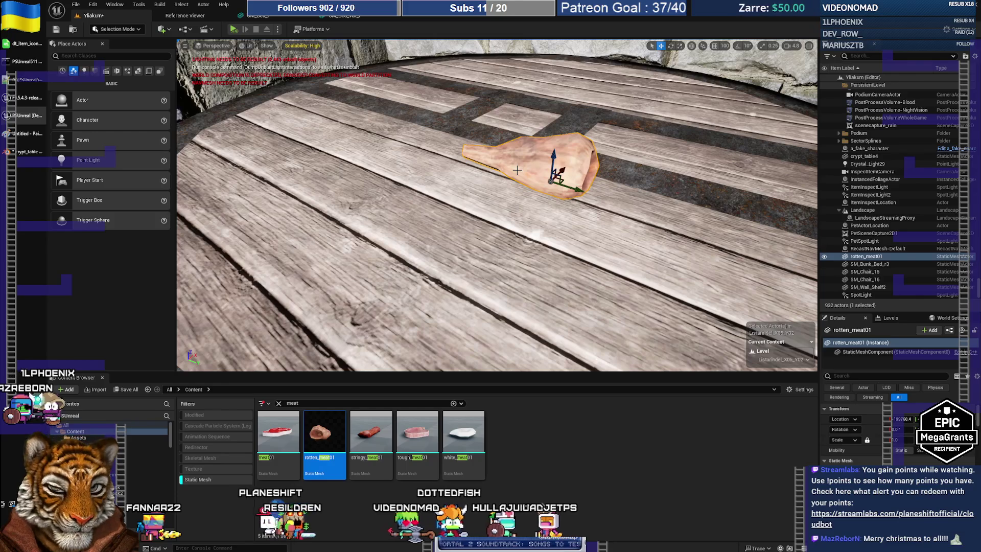
pyautogui.press('Delete')
# Try the stringy, meat01, tough and white meat meshes on the table, deleting each.
pyautogui.moveTo(371, 432)
pyautogui.mouseDown()
pyautogui.moveTo(373, 409)
pyautogui.moveTo(470, 240)
pyautogui.moveTo(475, 274)
pyautogui.mouseUp()
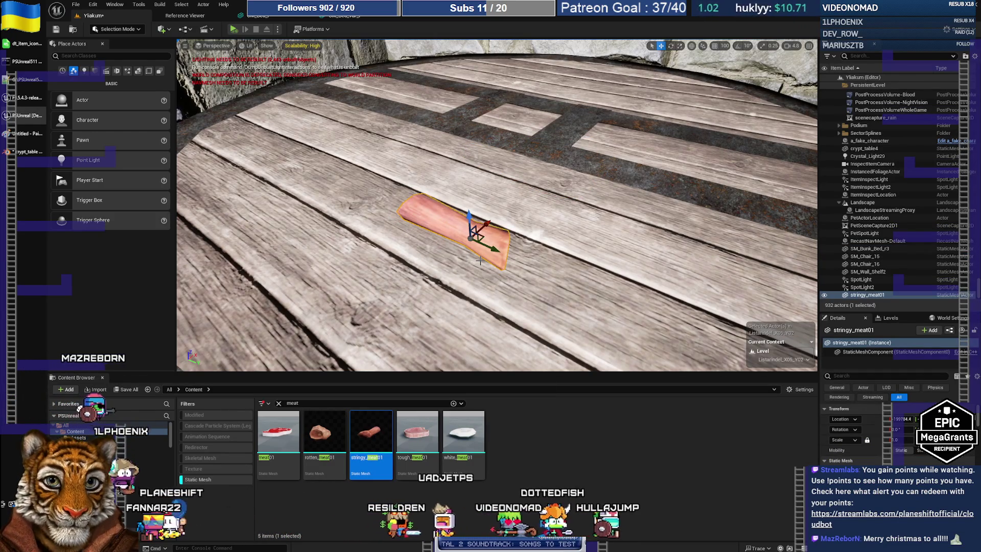
pyautogui.press('Delete')
pyautogui.moveTo(278, 432)
pyautogui.mouseDown()
pyautogui.moveTo(465, 327)
pyautogui.moveTo(475, 291)
pyautogui.mouseUp()
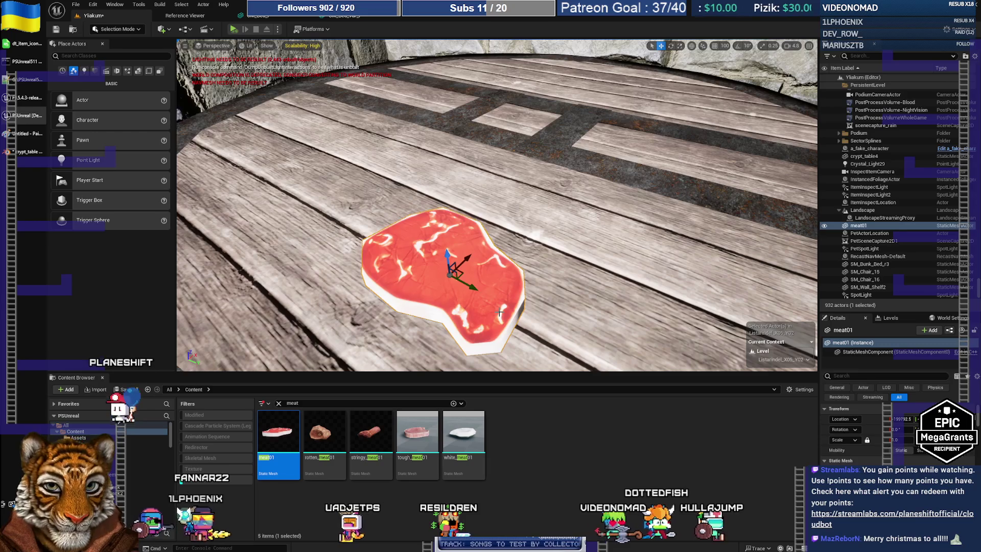
pyautogui.press('Delete')
pyautogui.moveTo(432, 430)
pyautogui.mouseDown()
pyautogui.moveTo(439, 368)
pyautogui.moveTo(499, 253)
pyautogui.mouseUp()
pyautogui.press('Delete')
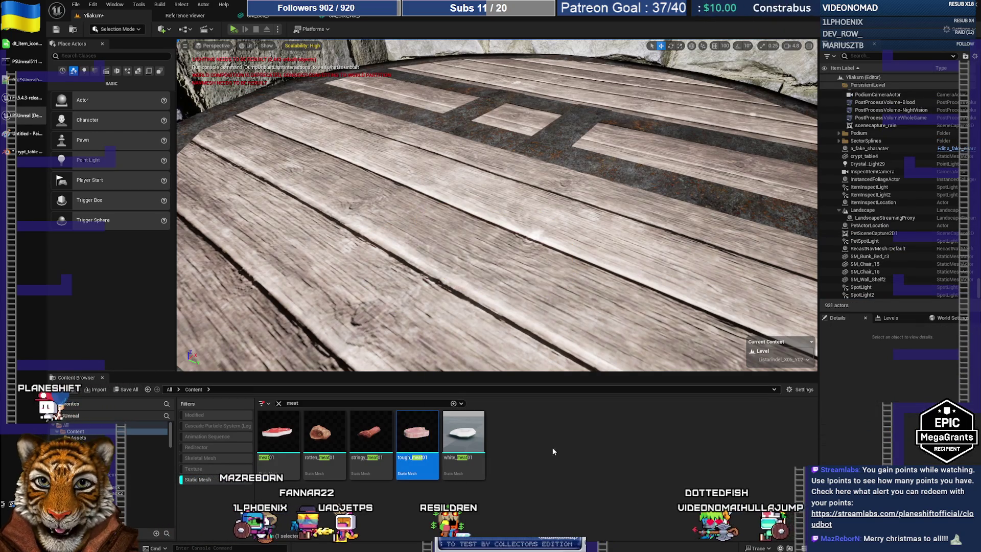
pyautogui.click(464, 435)
pyautogui.moveTo(489, 358); pyautogui.dragTo(531, 256)
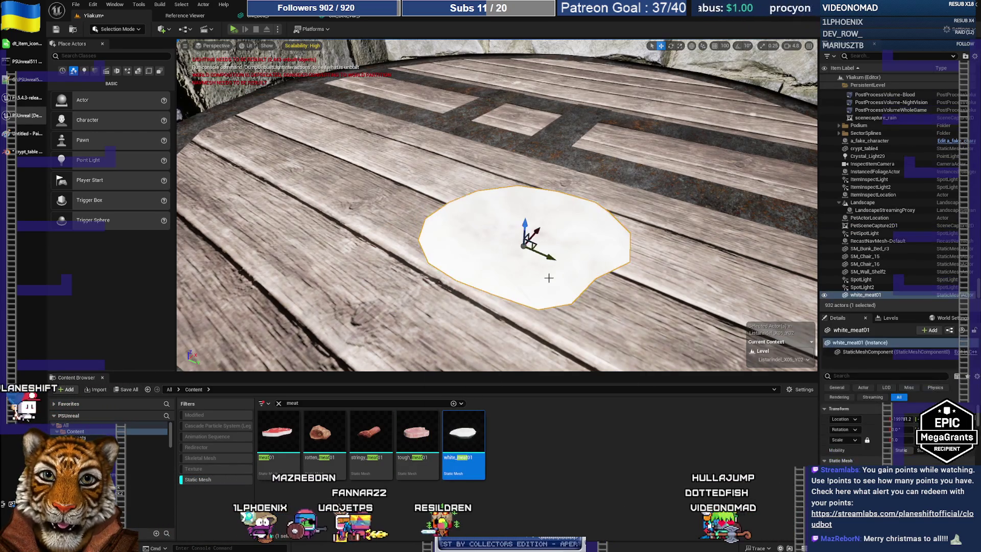
pyautogui.press('Delete')
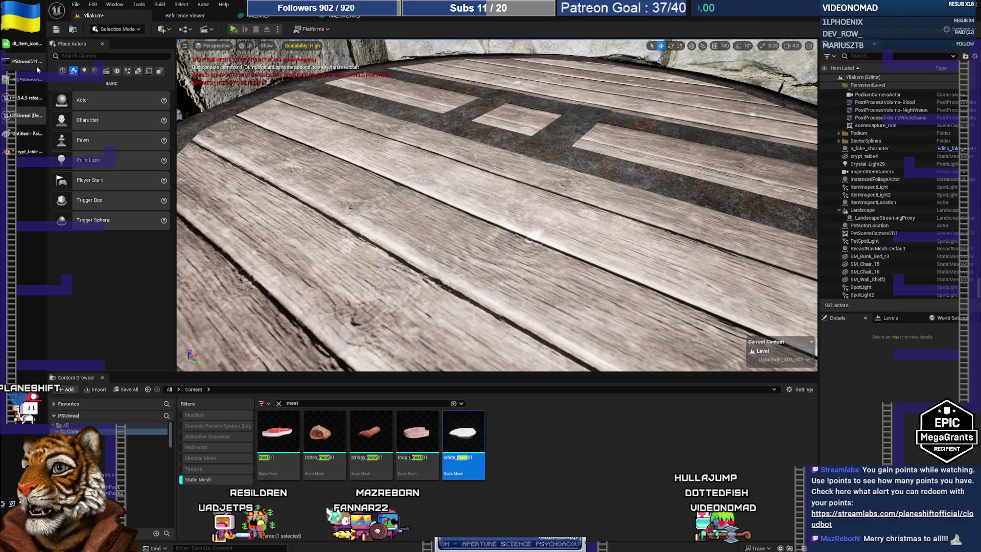
pyautogui.hotkey('alt', 'Tab')
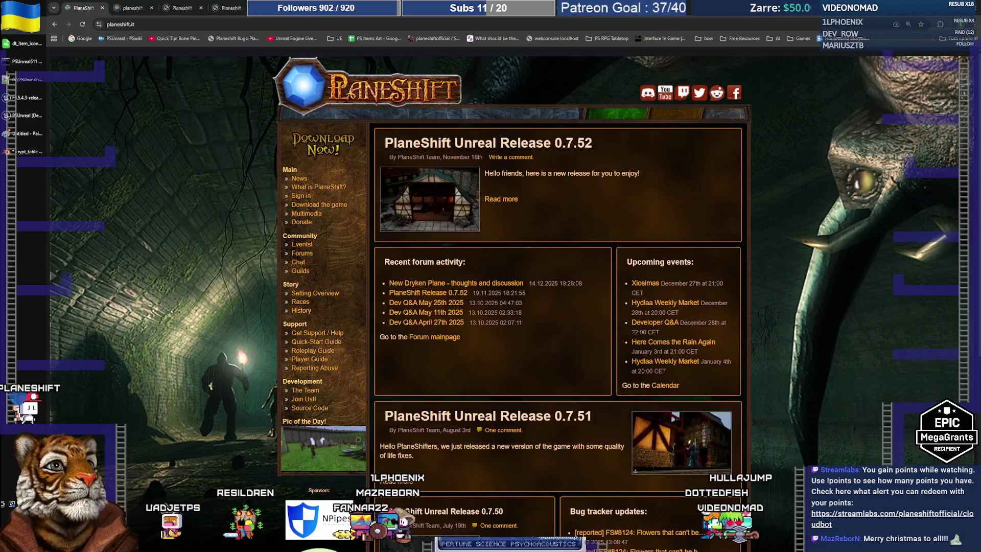
# Open CGTrader's 3D Models site from the bookmarks in a new tab.
pyautogui.hotkey('ctrl', 't')
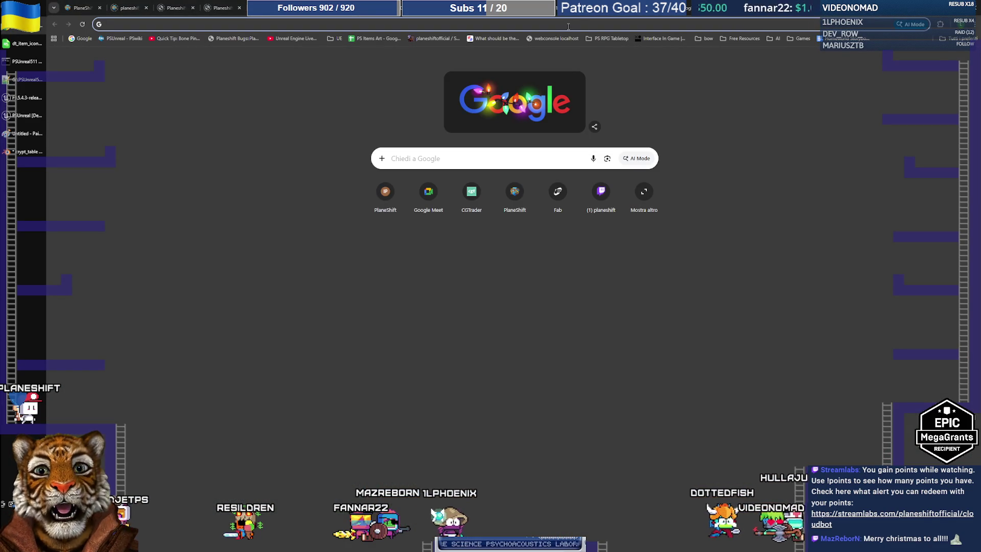
pyautogui.click(742, 39)
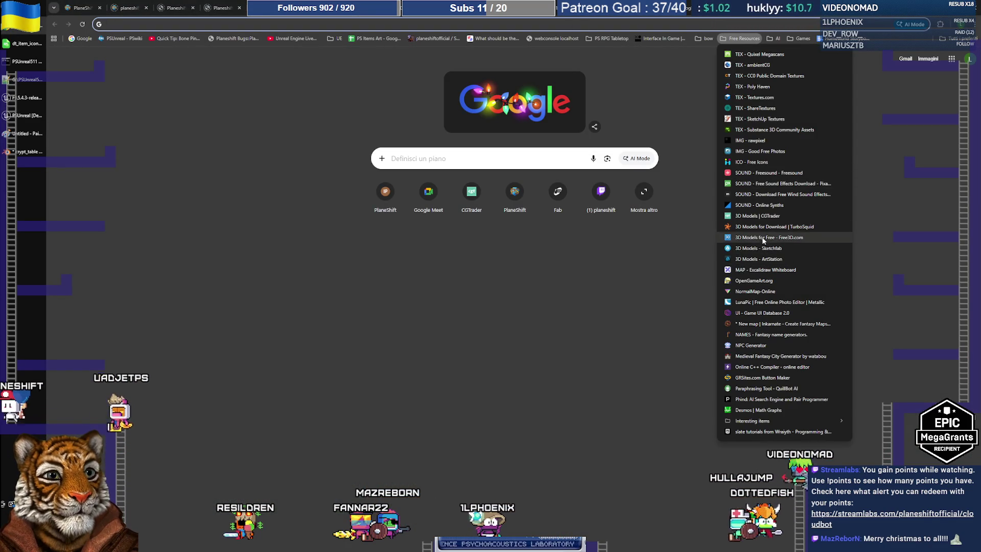
pyautogui.click(746, 215)
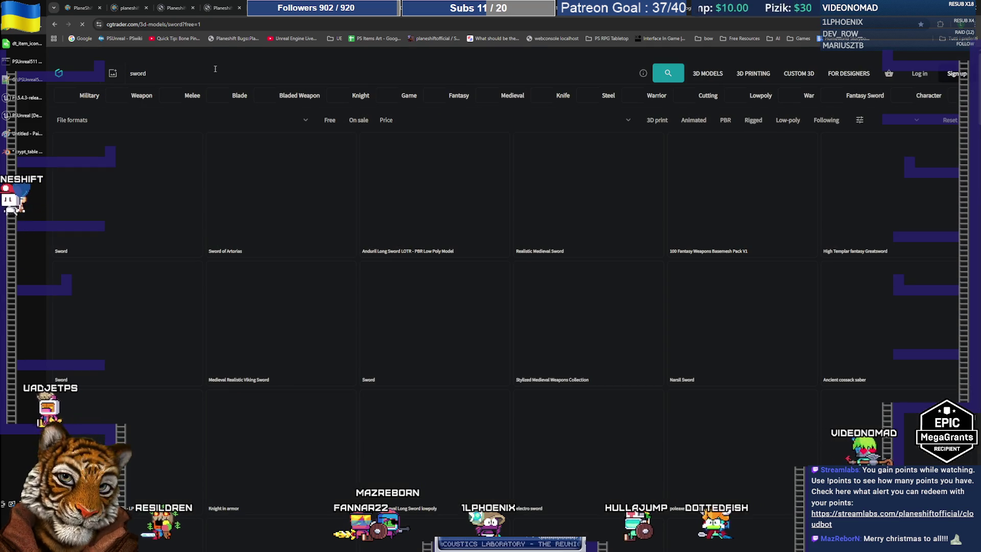
# Replace 'sword' with 'ham' in the CGTrader search and show only free models.
pyautogui.tripleClick(174, 73)
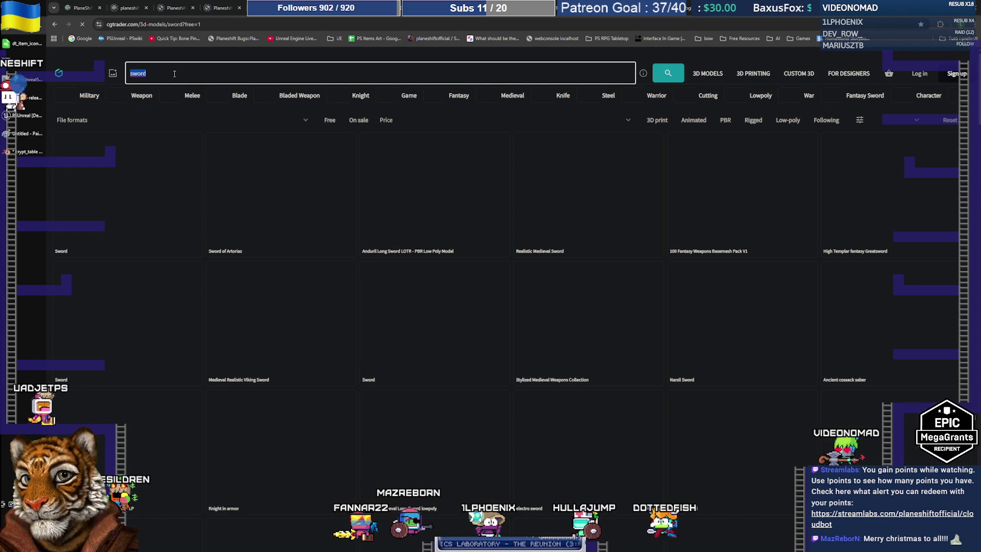
pyautogui.write('ham')
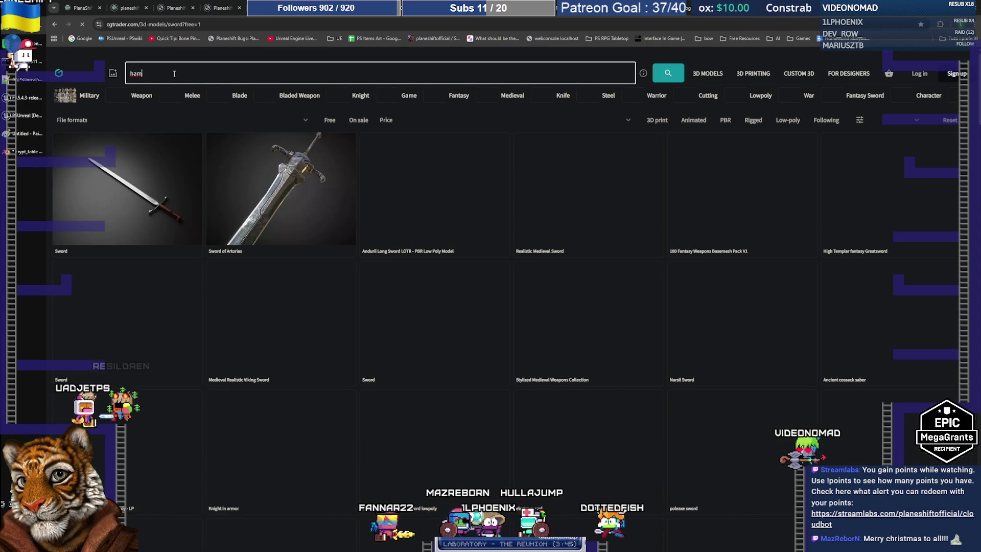
pyautogui.press('Return')
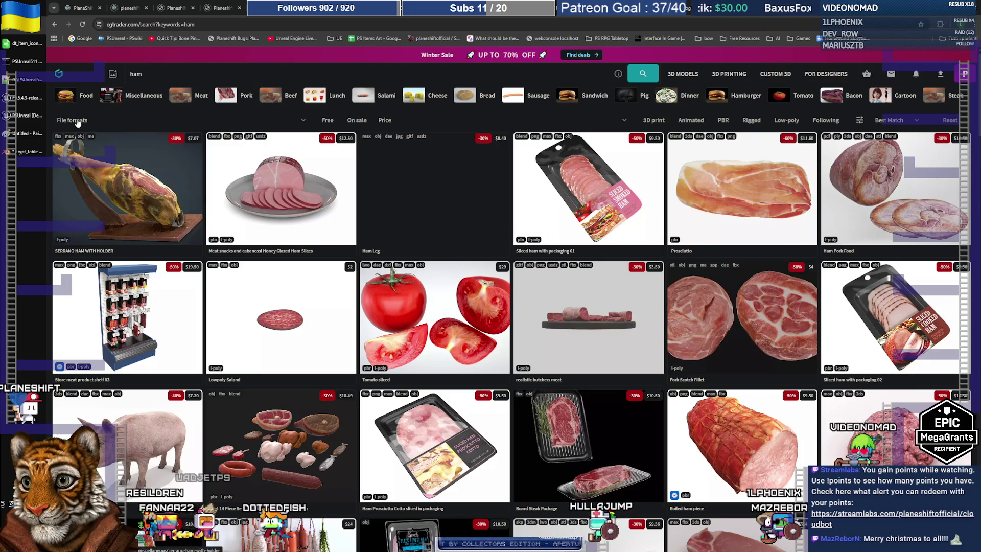
pyautogui.click(327, 120)
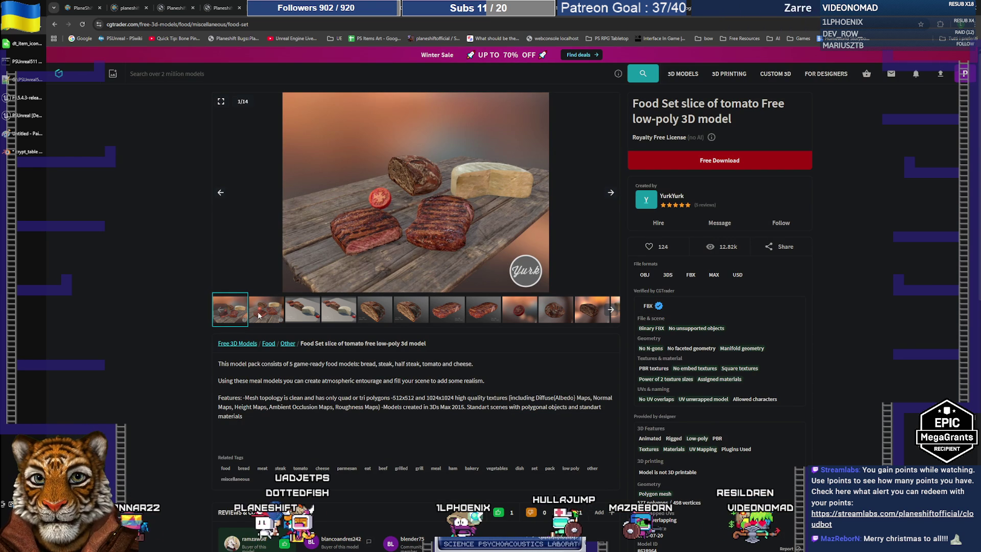
# Browse the Food Set preview images, including the wireframe, bread, cheese and steak views.
pyautogui.click(263, 319)
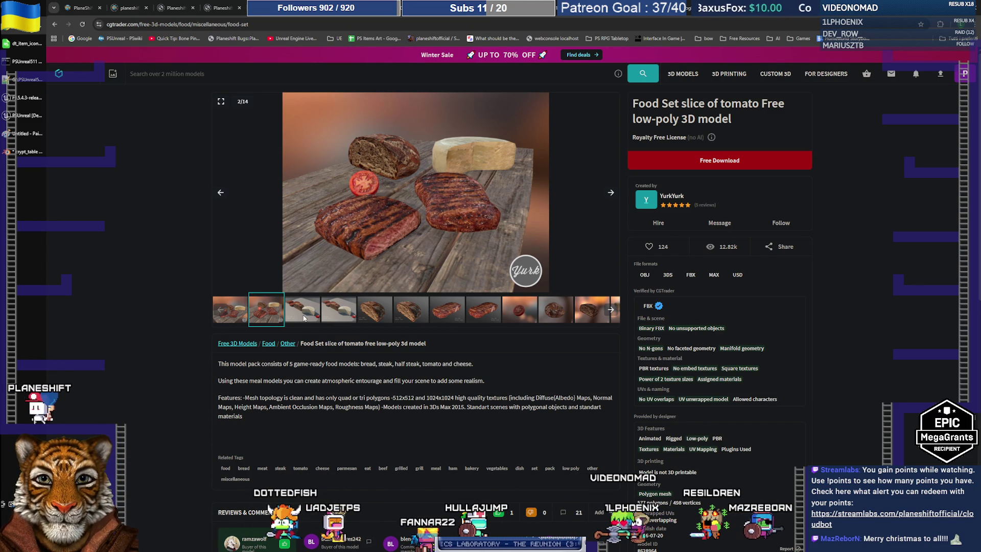
pyautogui.click(314, 313)
pyautogui.click(346, 316)
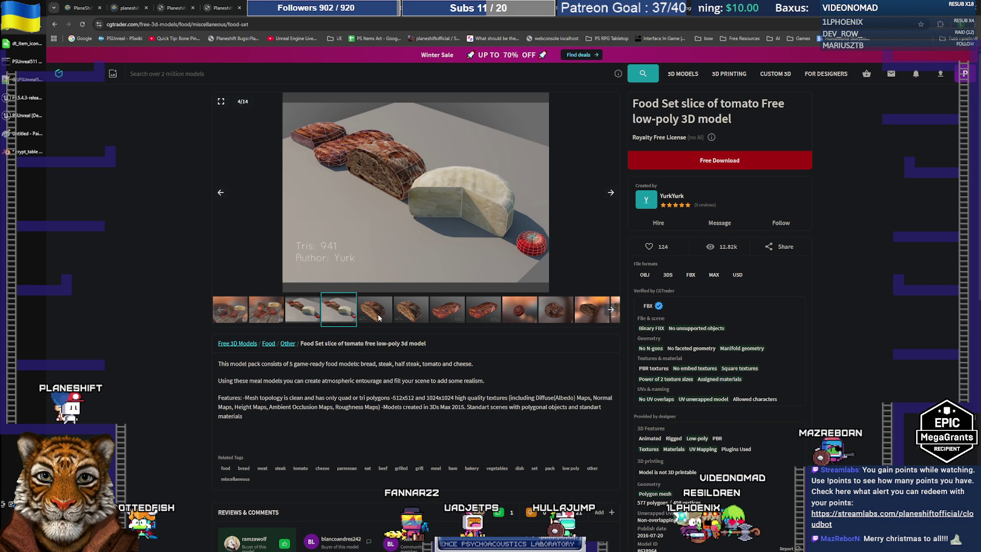
pyautogui.click(379, 318)
pyautogui.click(413, 318)
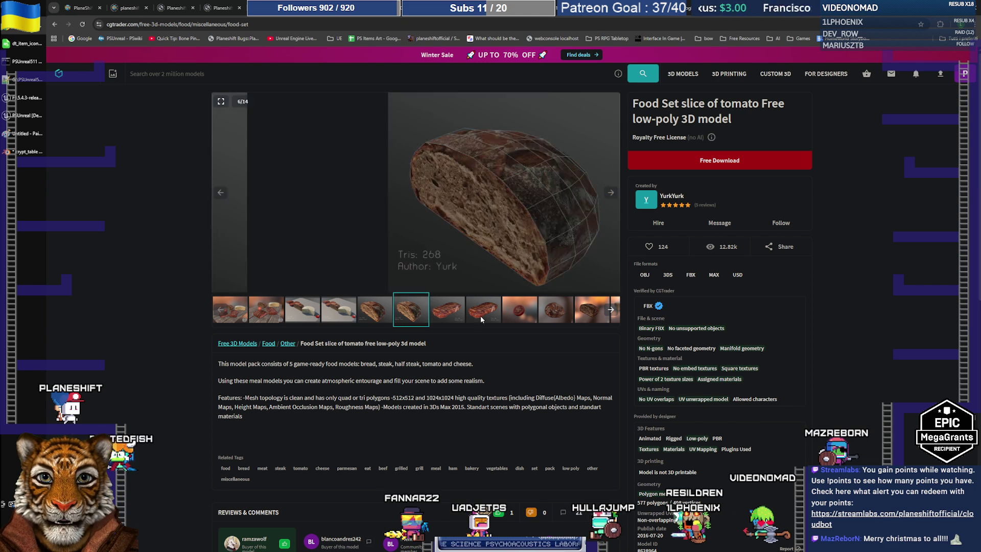
pyautogui.click(612, 312)
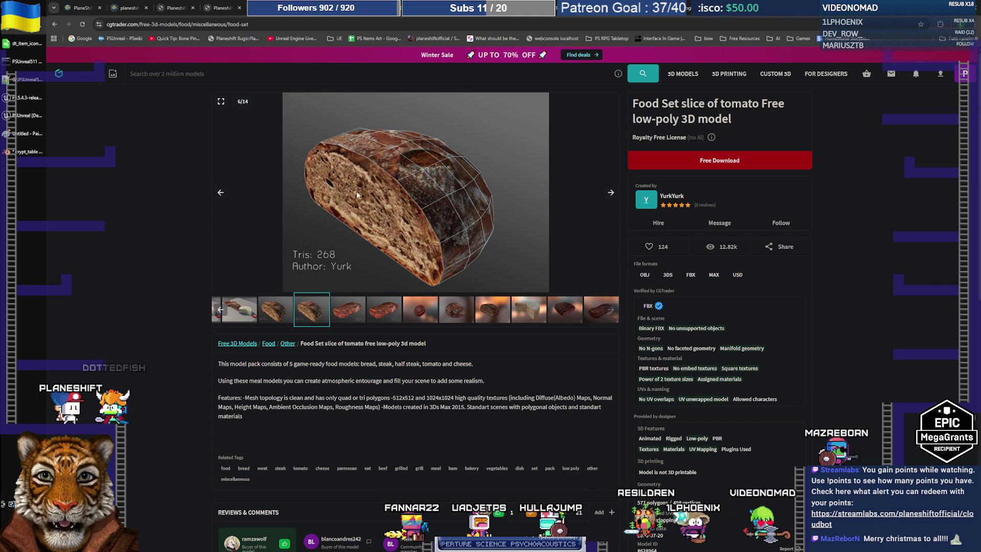
pyautogui.click(276, 317)
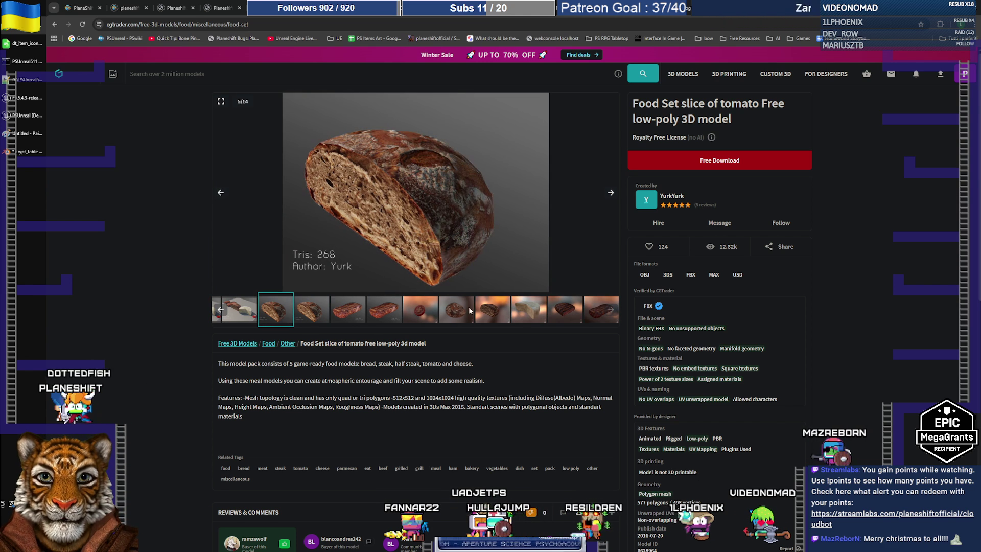
pyautogui.click(535, 318)
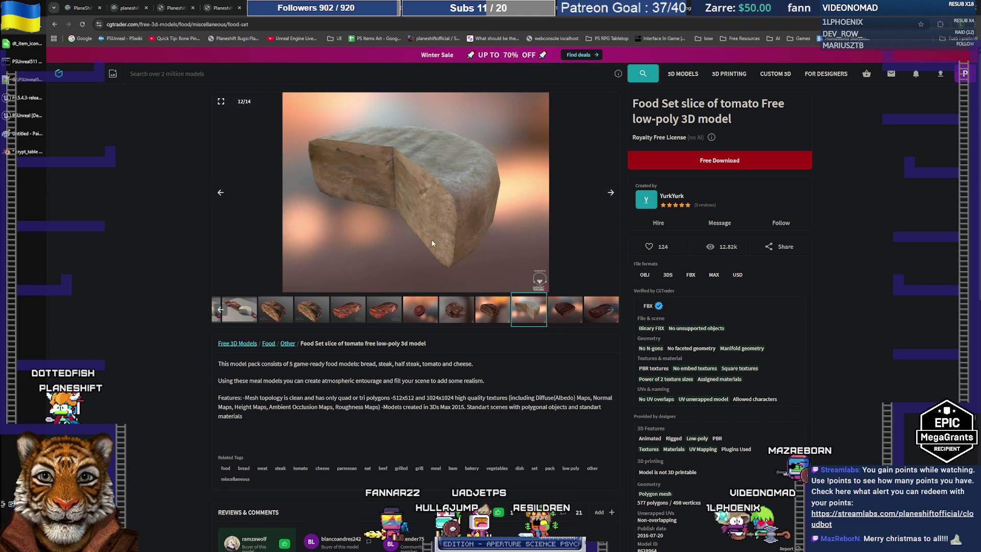
pyautogui.click(568, 317)
pyautogui.click(596, 317)
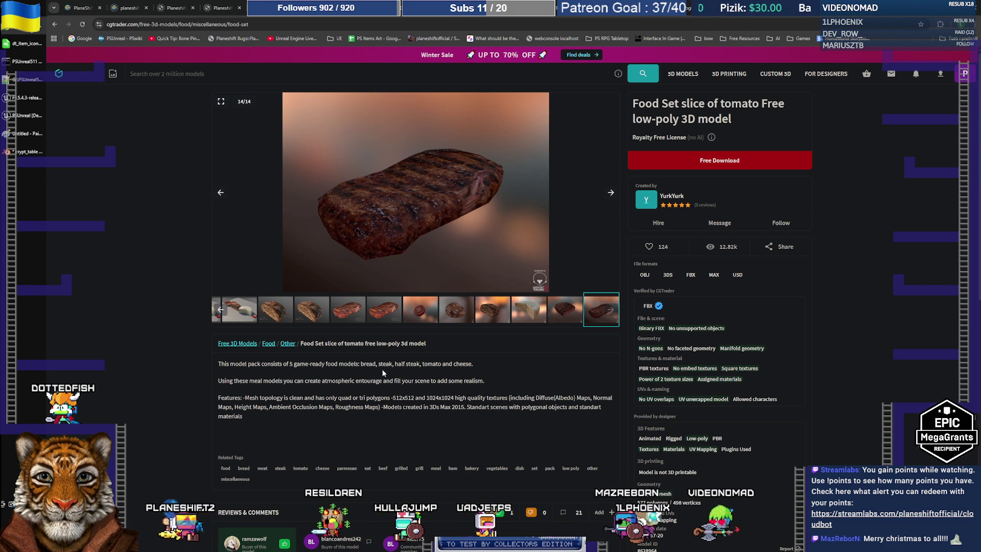
# Start the Free Download of the Food Set model.
pyautogui.scroll(-3, 382, 373)
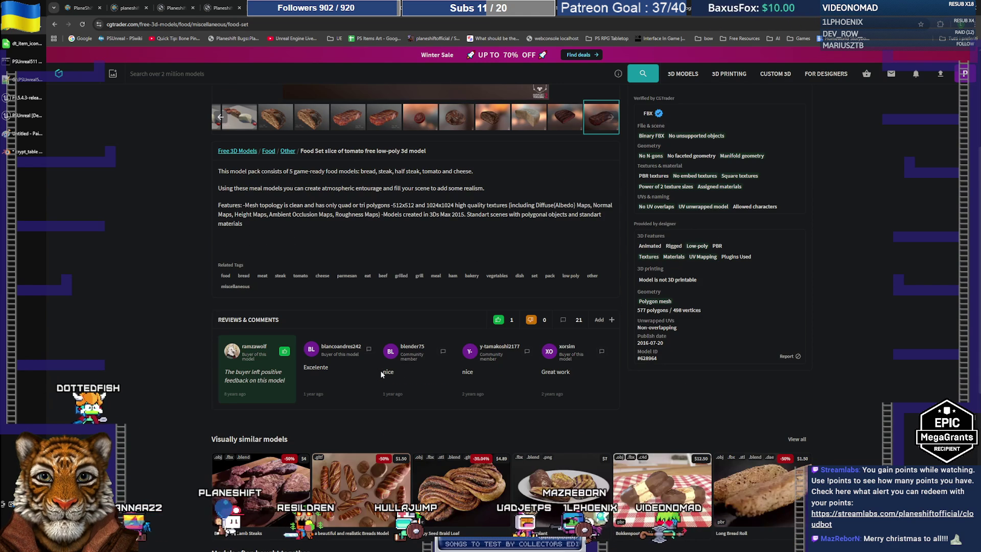
pyautogui.scroll(3, 381, 375)
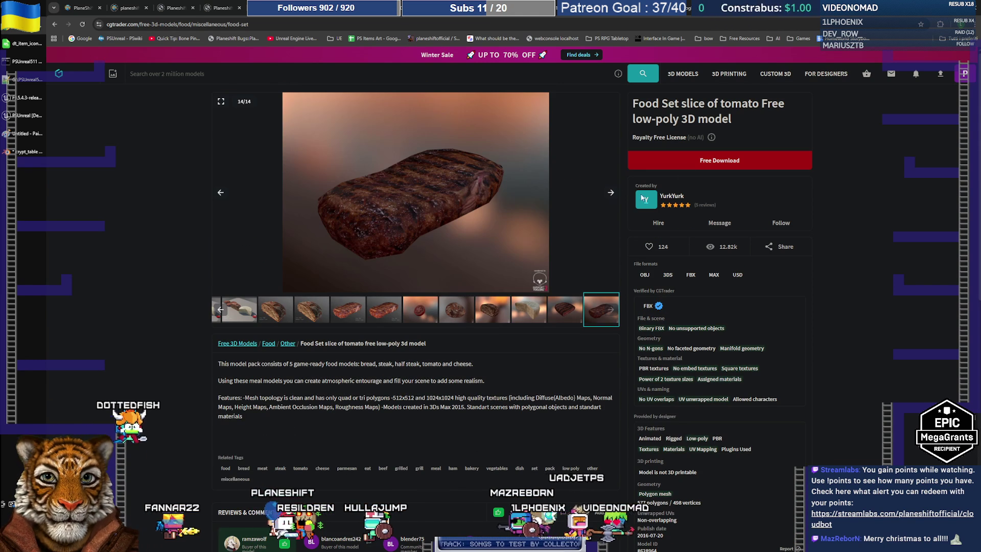
pyautogui.click(708, 167)
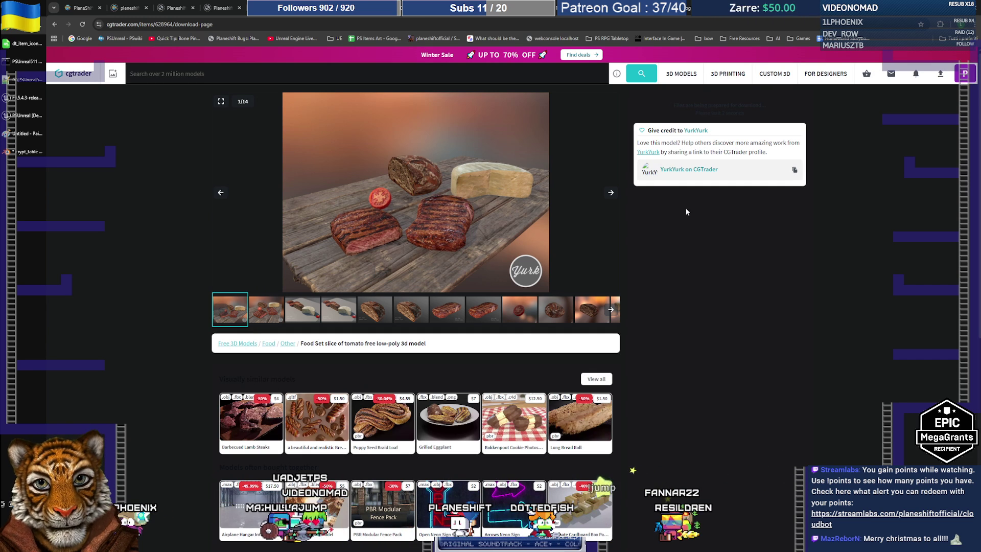
pyautogui.scroll(-2, 717, 249)
# Turn off Dark Reader for cgtrader.com so the site shows its light theme.
pyautogui.scroll(2, 719, 240)
pyautogui.click(940, 27)
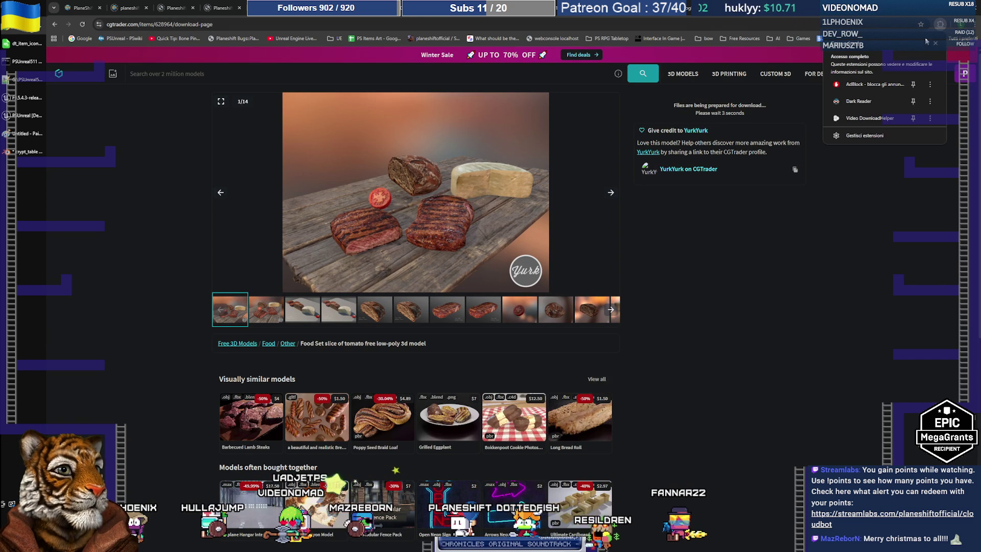
pyautogui.click(859, 101)
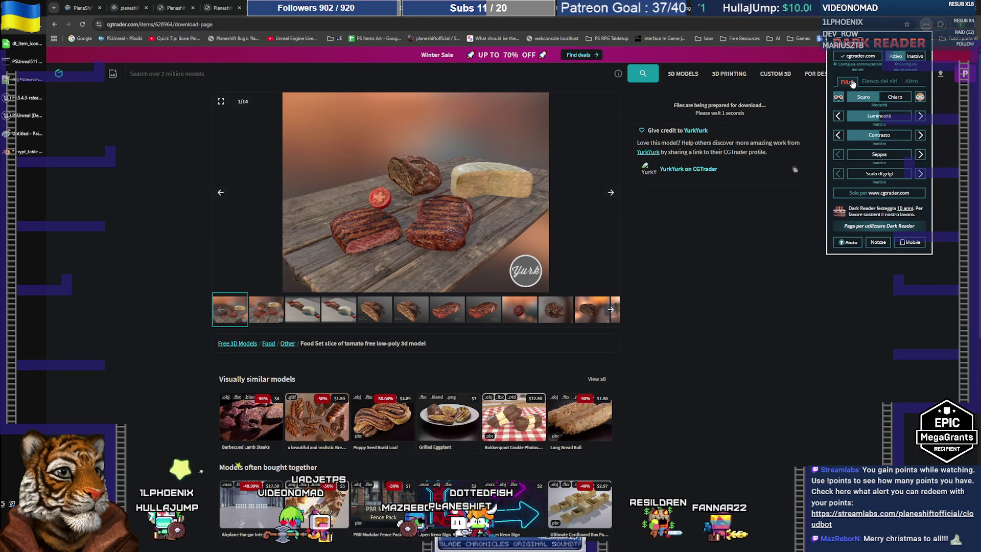
pyautogui.click(859, 57)
pyautogui.click(715, 356)
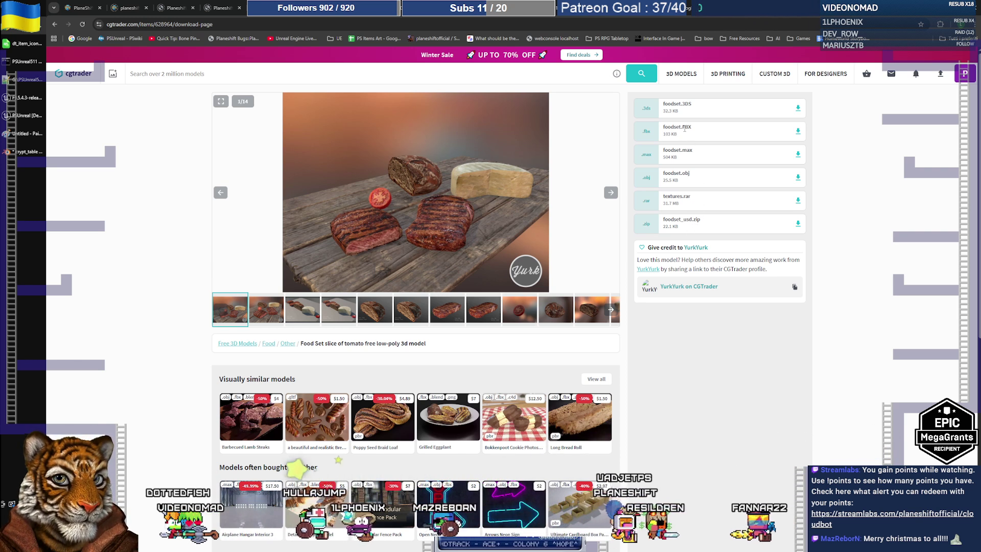
# Save foodset.FBX into temp4 and save the textures archive there as f_textures.rar.
pyautogui.click(798, 132)
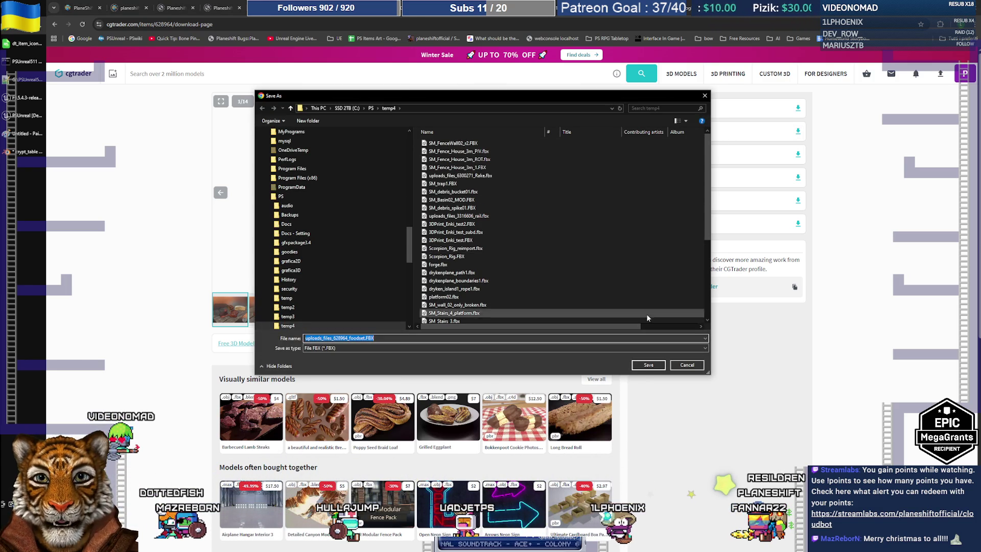
pyautogui.click(647, 366)
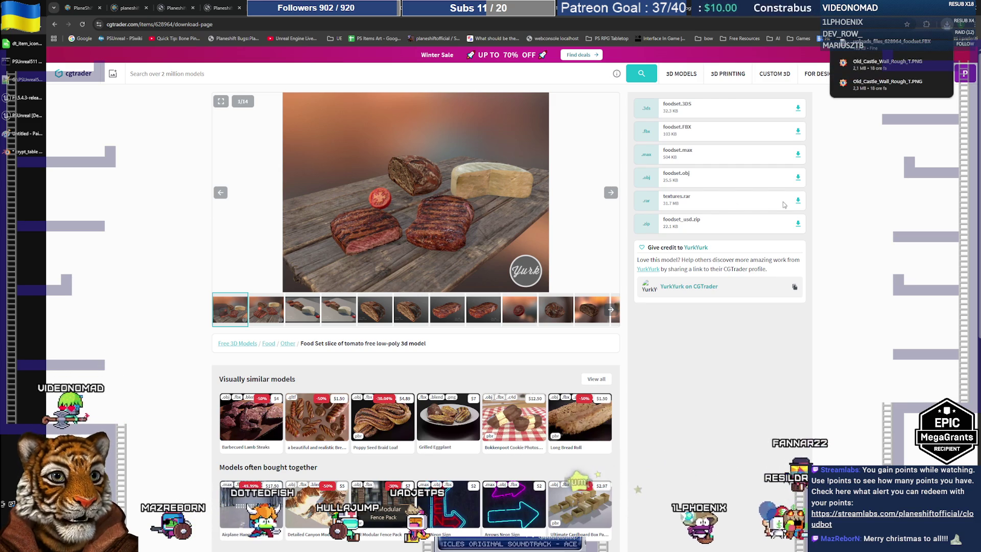
pyautogui.click(799, 203)
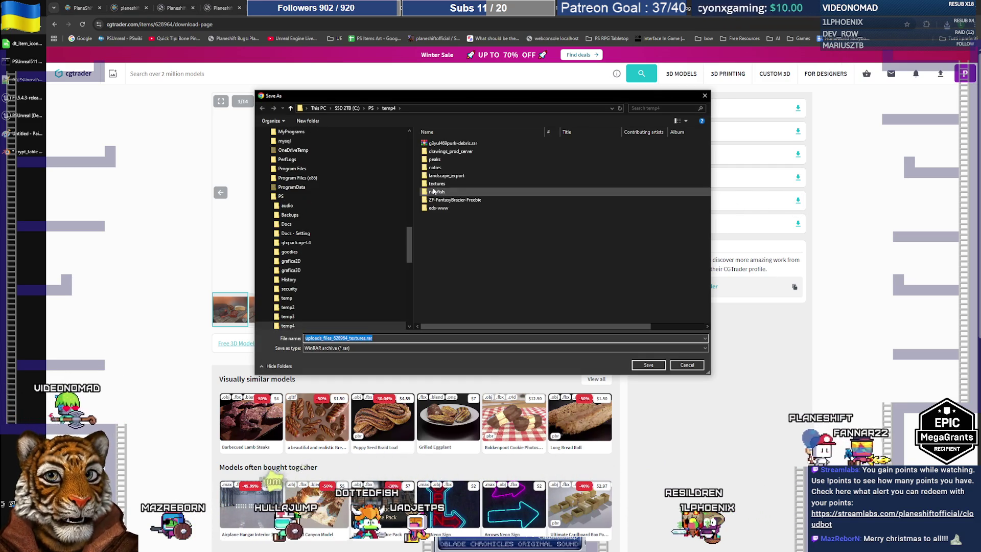
pyautogui.click(345, 338)
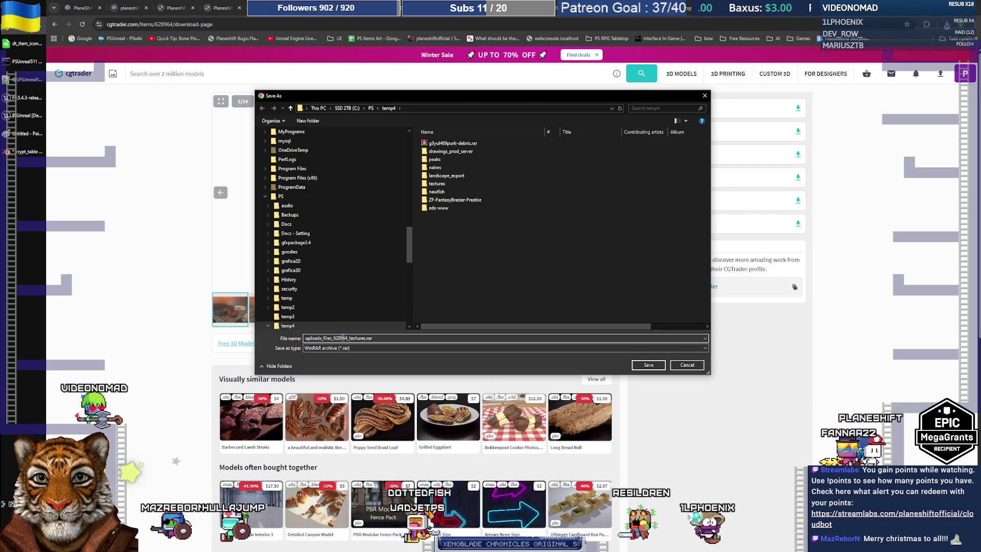
pyautogui.moveTo(345, 338); pyautogui.dragTo(275, 338)
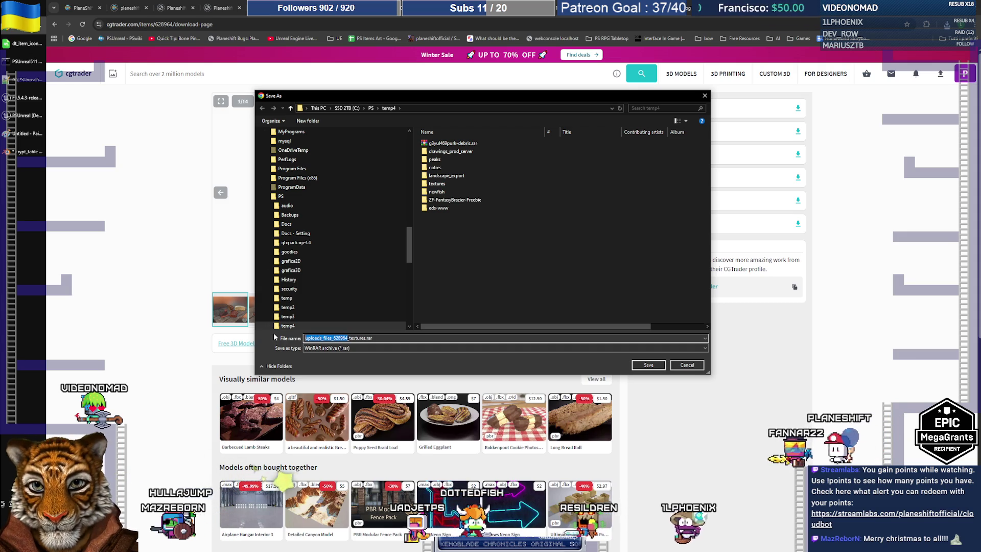
pyautogui.write('foo')
pyautogui.press('Return')
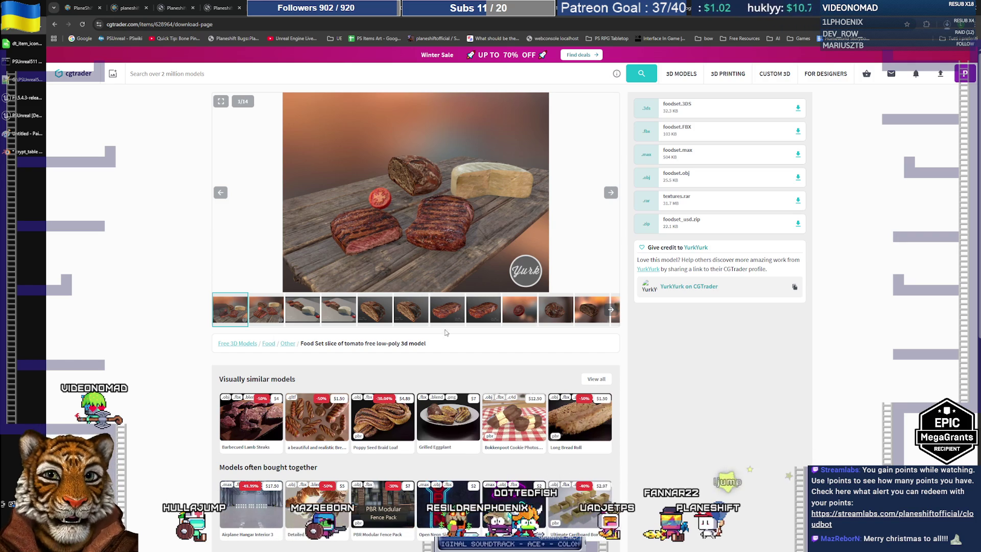
pyautogui.click(22, 155)
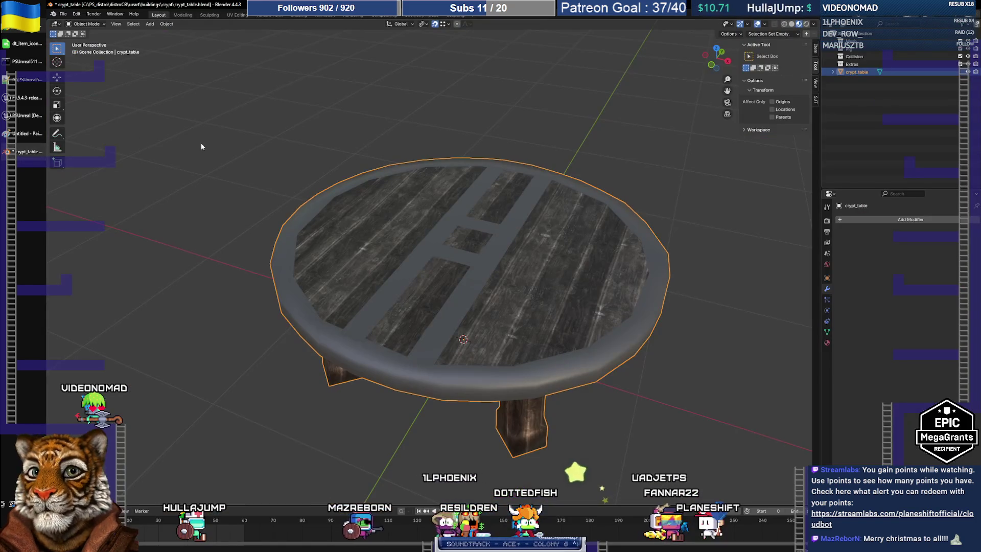
# Save the crypt table file, then start a new General scene.
pyautogui.click(63, 14)
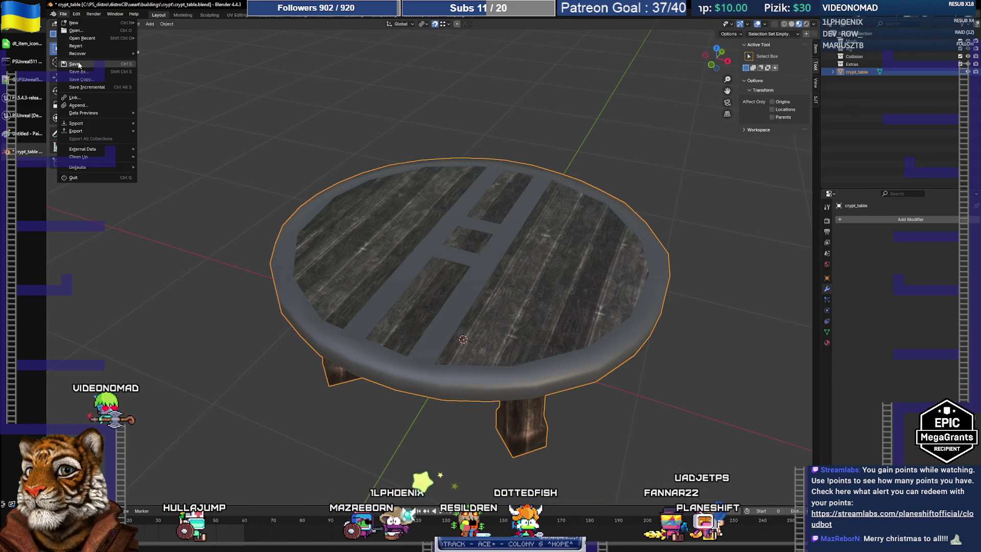
pyautogui.click(78, 61)
pyautogui.click(63, 14)
pyautogui.moveTo(87, 41)
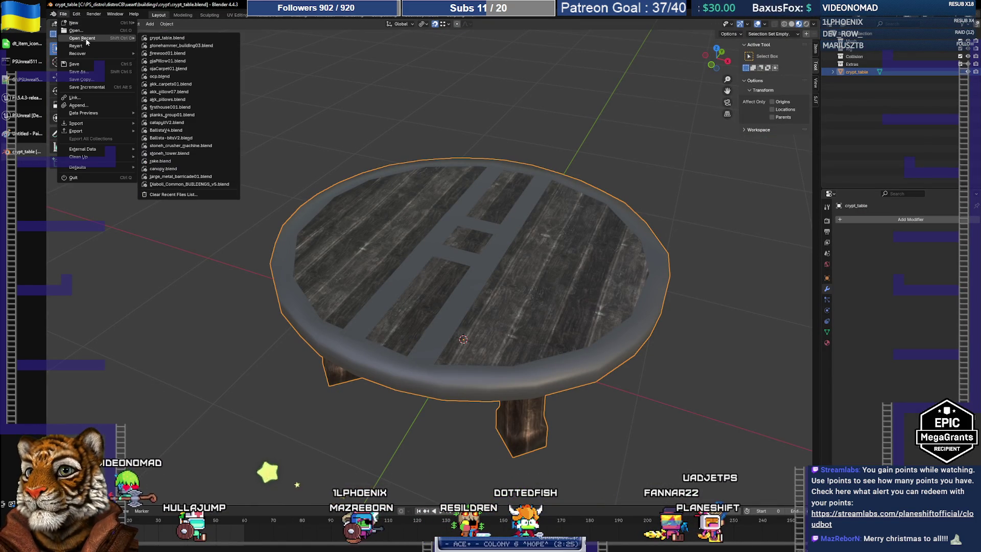
pyautogui.moveTo(74, 22)
pyautogui.click(143, 20)
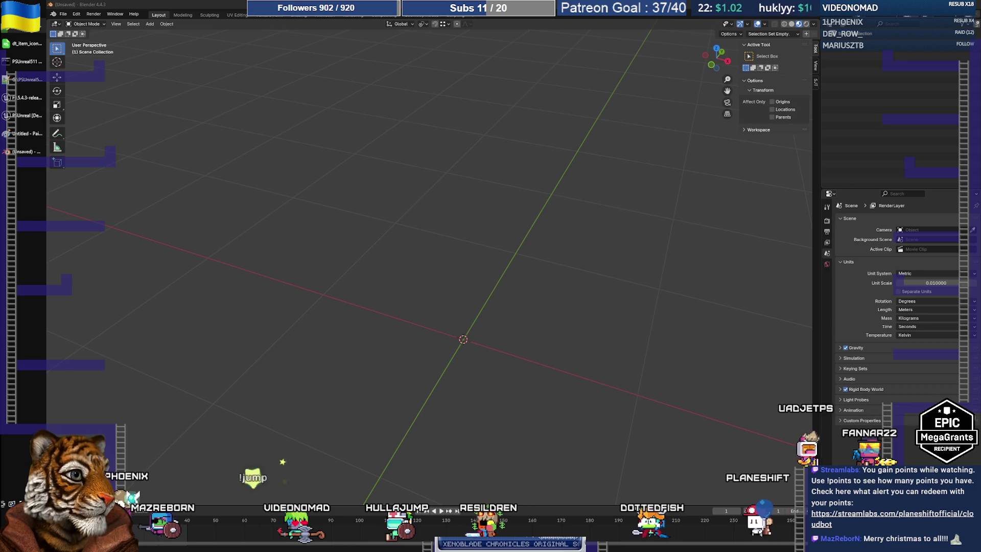
pyautogui.hotkey('alt', 'Tab')
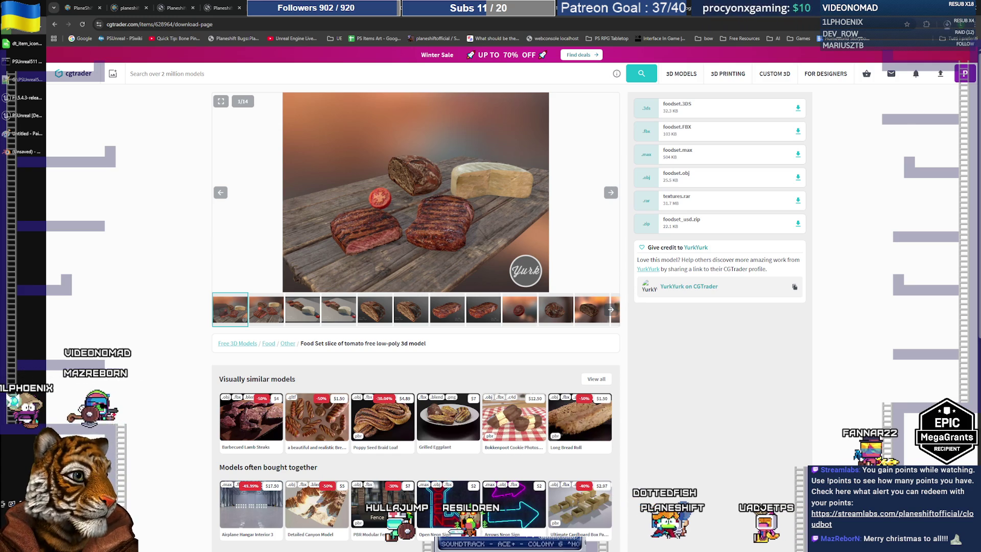
# Drag the downloaded foodset FBX from the browser downloads into the empty Blender scene.
pyautogui.click(41, 153)
pyautogui.moveTo(360, 155); pyautogui.dragTo(271, 141)
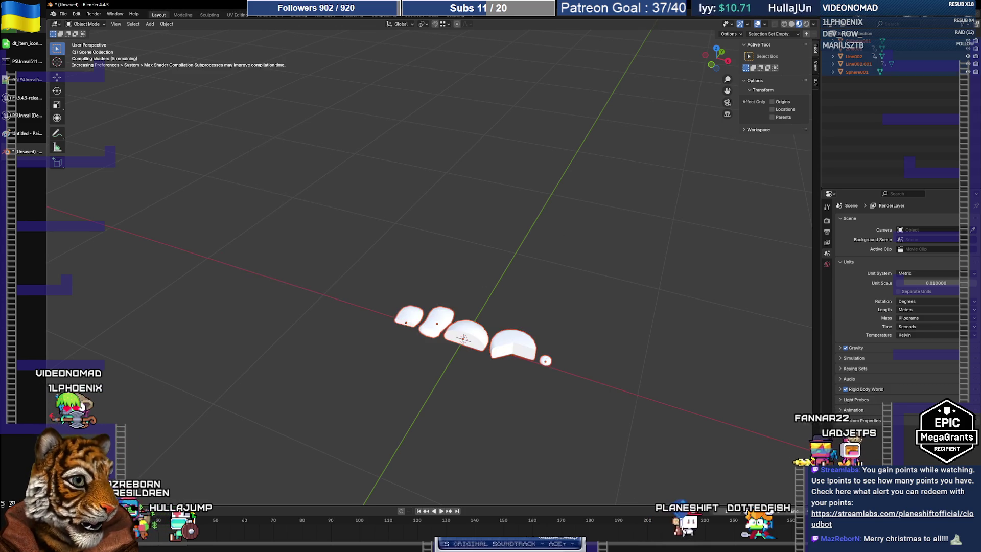
# Orbit around the imported food meshes and select the half-loaf Line002.001.
pyautogui.moveTo(535, 252); pyautogui.dragTo(550, 326, button='middle')
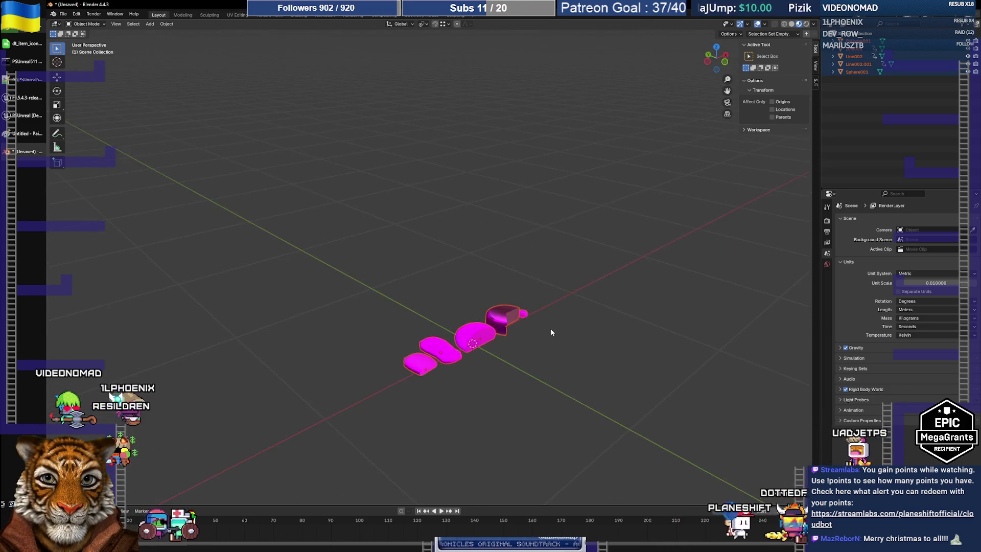
pyautogui.scroll(5, 551, 328)
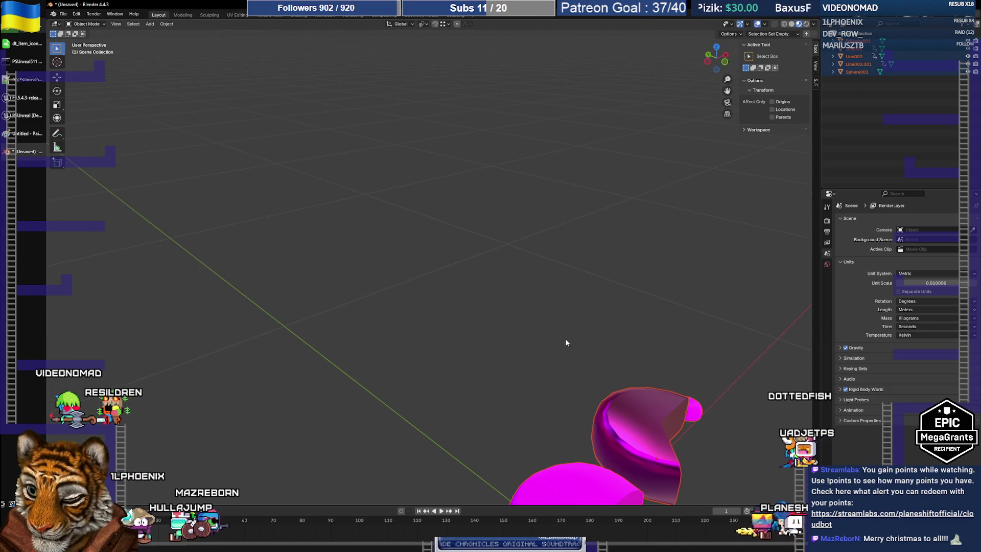
pyautogui.scroll(-5, 566, 341)
pyautogui.moveTo(542, 307)
pyautogui.mouseDown(button='middle')
pyautogui.moveTo(514, 271)
pyautogui.moveTo(532, 283)
pyautogui.moveTo(550, 245)
pyautogui.mouseUp(button='middle')
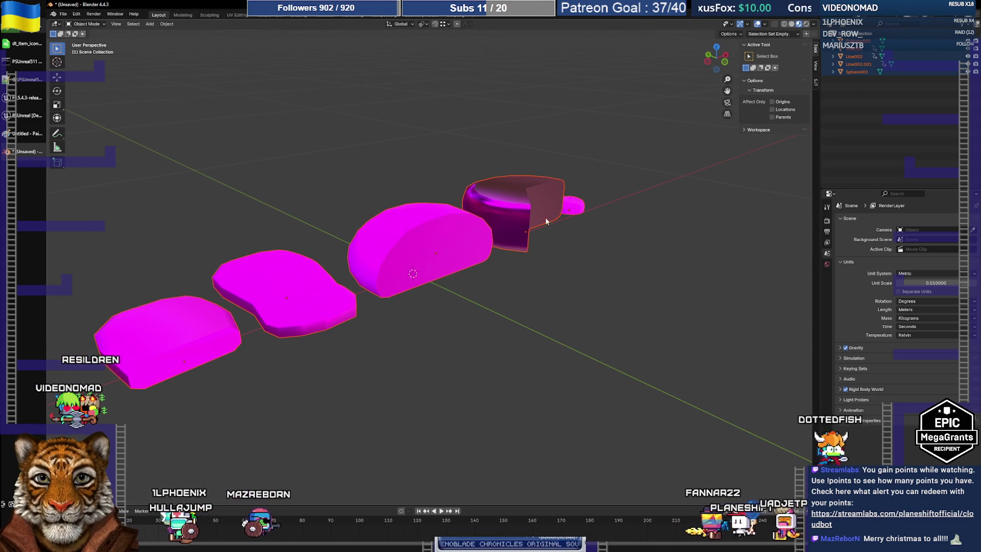
pyautogui.click(519, 180)
pyautogui.click(429, 246)
pyautogui.moveTo(462, 259)
pyautogui.mouseDown(button='middle')
pyautogui.moveTo(513, 258)
pyautogui.moveTo(420, 262)
pyautogui.mouseUp(button='middle')
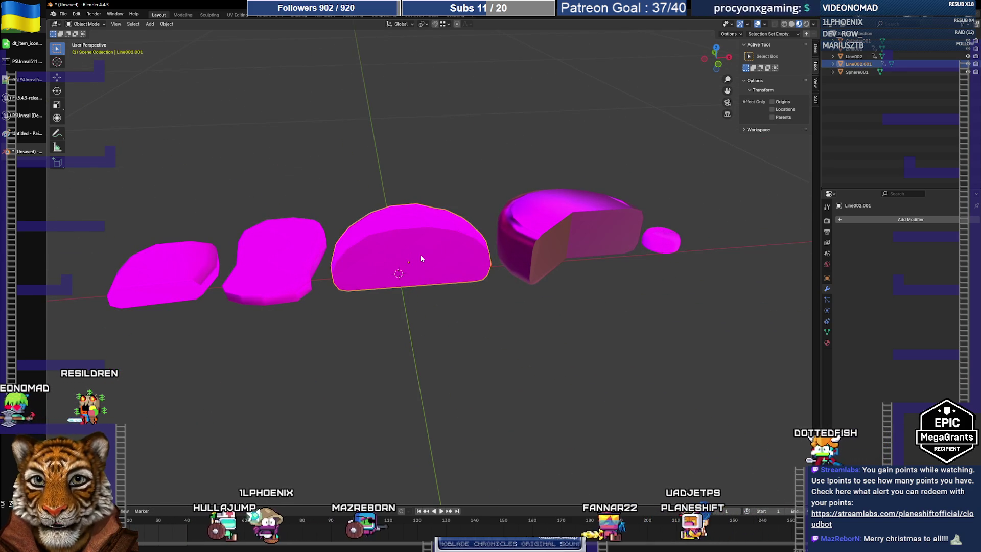
# Delete Cylinder001, the sphere, Line002 and the leftmost mesh, leaving only the half loaf.
pyautogui.click(566, 238)
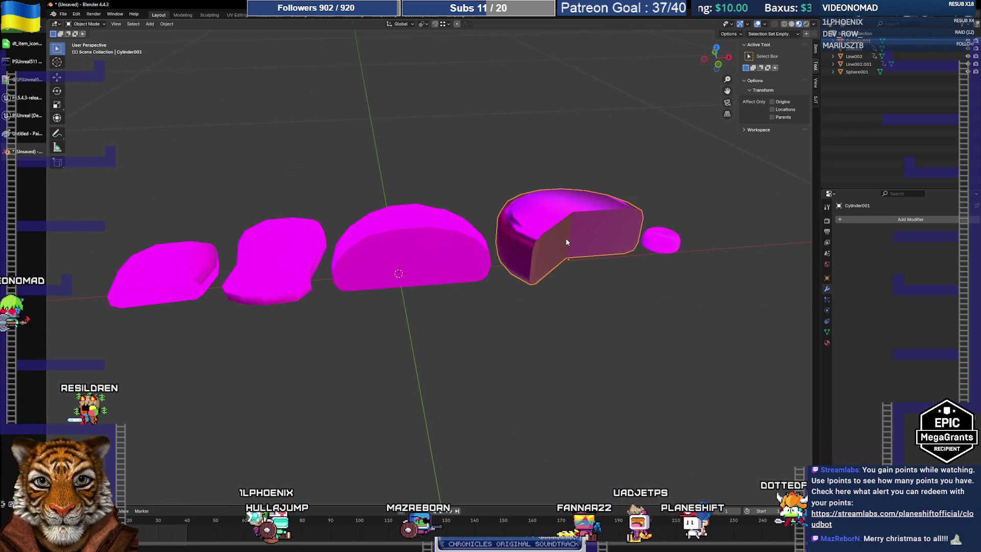
pyautogui.press('Delete')
pyautogui.click(651, 239)
pyautogui.press('Delete')
pyautogui.click(320, 258)
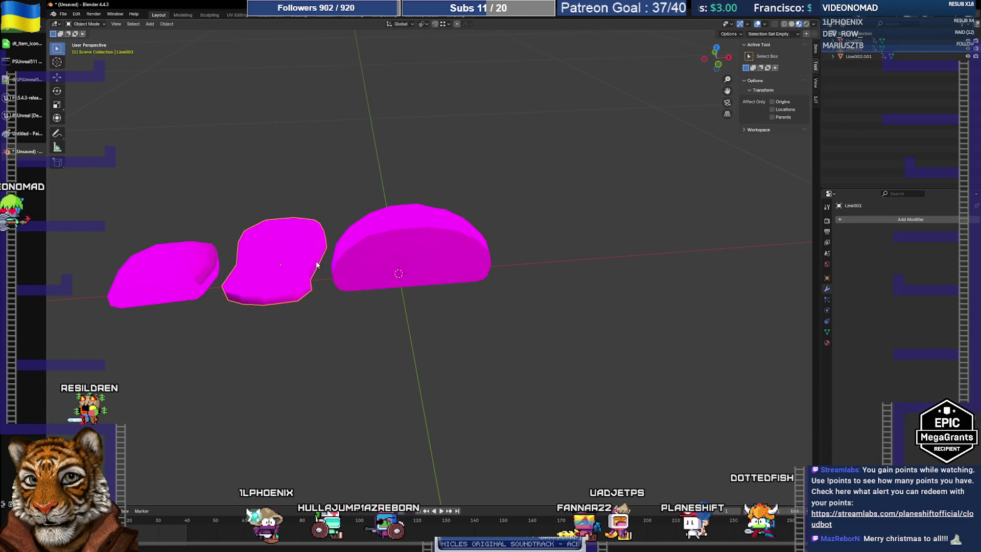
pyautogui.press('Delete')
pyautogui.click(189, 266)
pyautogui.press('Delete')
pyautogui.click(428, 290)
pyautogui.moveTo(428, 289)
pyautogui.mouseDown(button='middle')
pyautogui.moveTo(476, 265)
pyautogui.moveTo(478, 225)
pyautogui.moveTo(445, 268)
pyautogui.moveTo(413, 279)
pyautogui.mouseUp(button='middle')
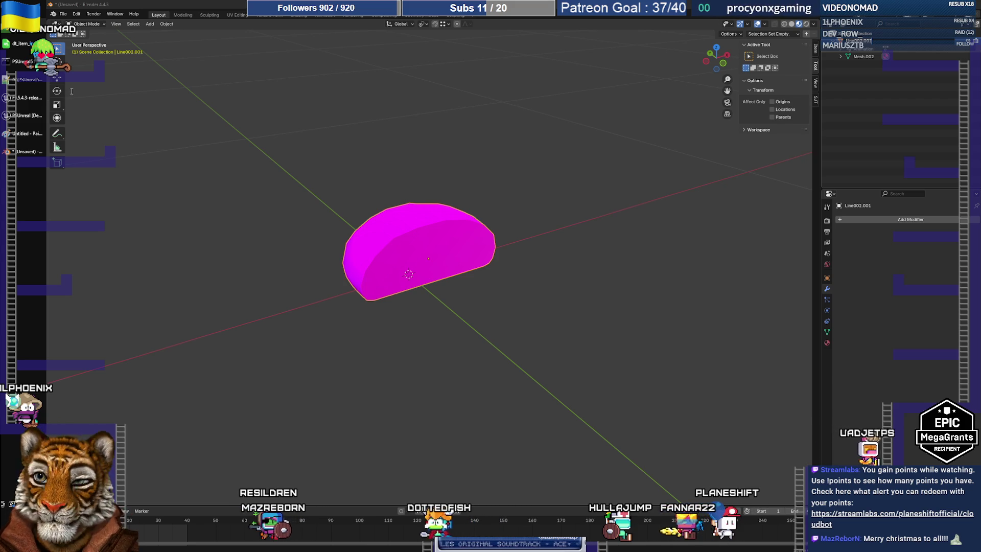
pyautogui.hotkey('alt', 'Tab')
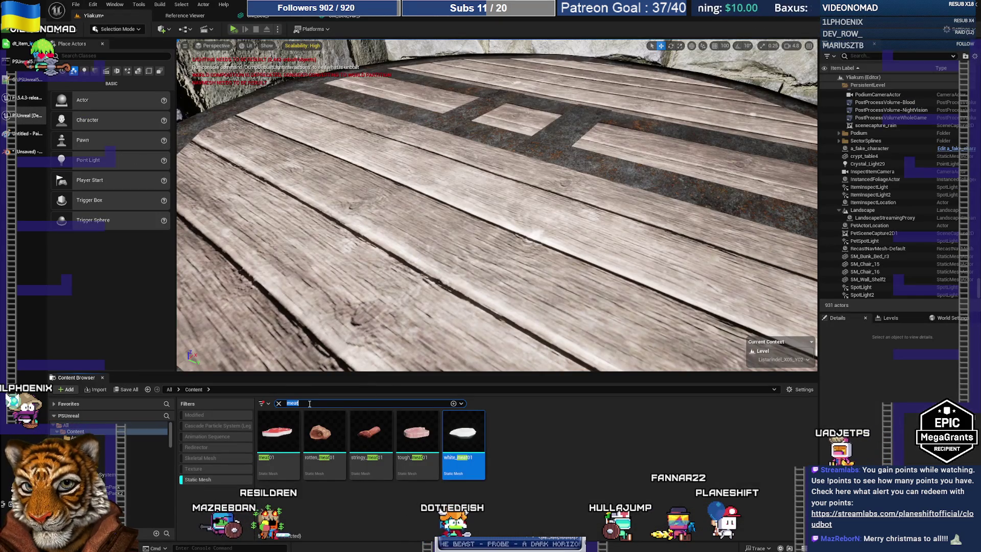
# Change the Content Browser search to 'bread' to review the existing bread meshes.
pyautogui.write('bread')
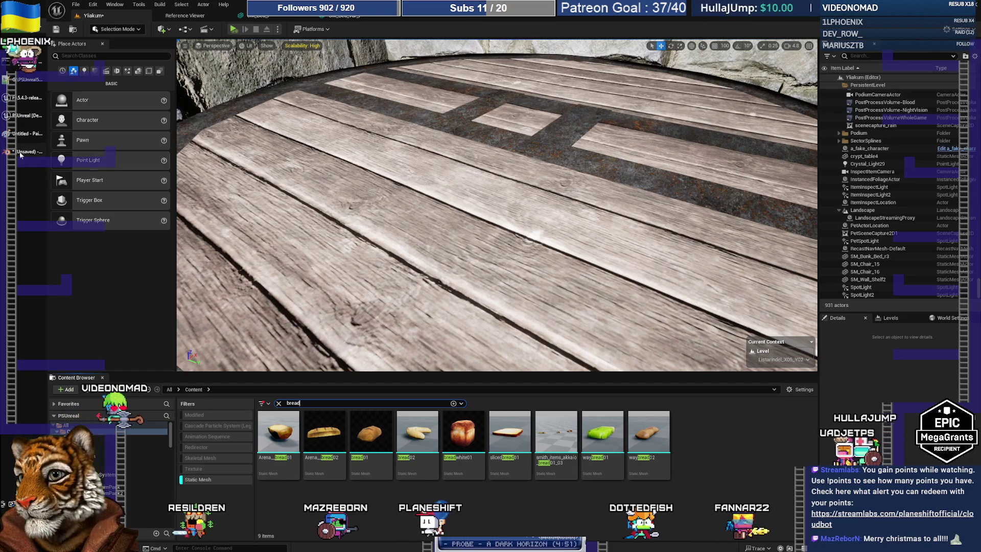
pyautogui.hotkey('alt', 'Tab')
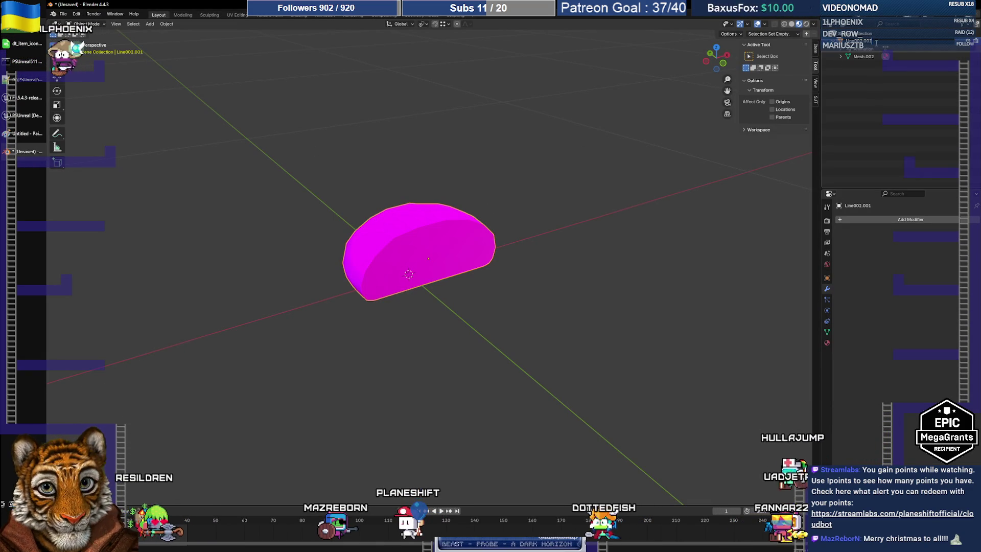
# Name the half loaf Bread03 and save the scene as bread03.blend in Food\bread03.
pyautogui.press('Return')
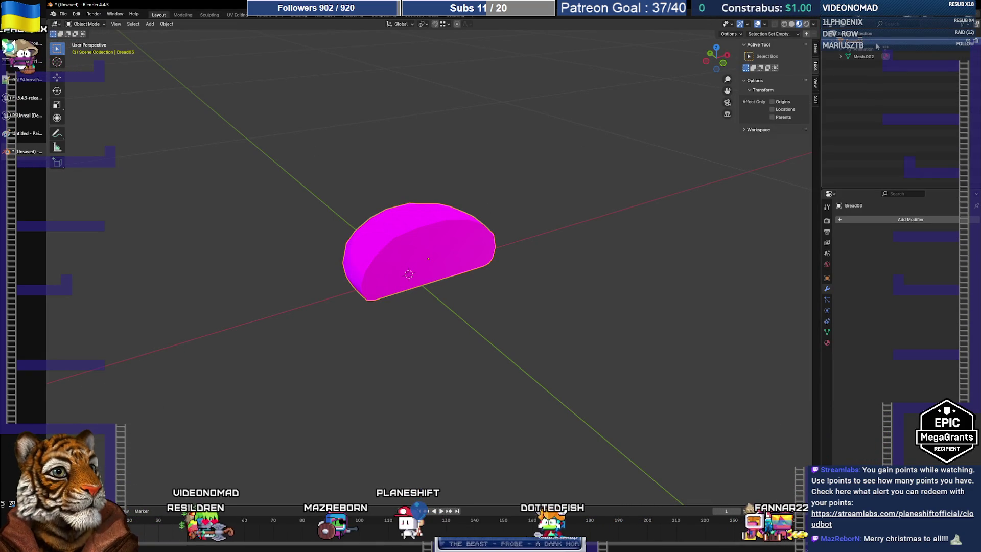
pyautogui.click(63, 15)
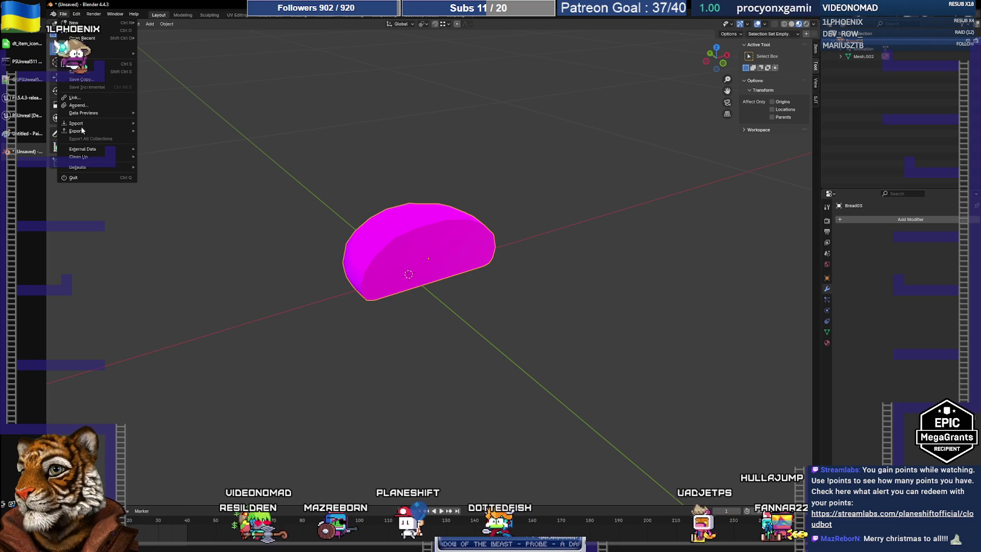
pyautogui.click(81, 74)
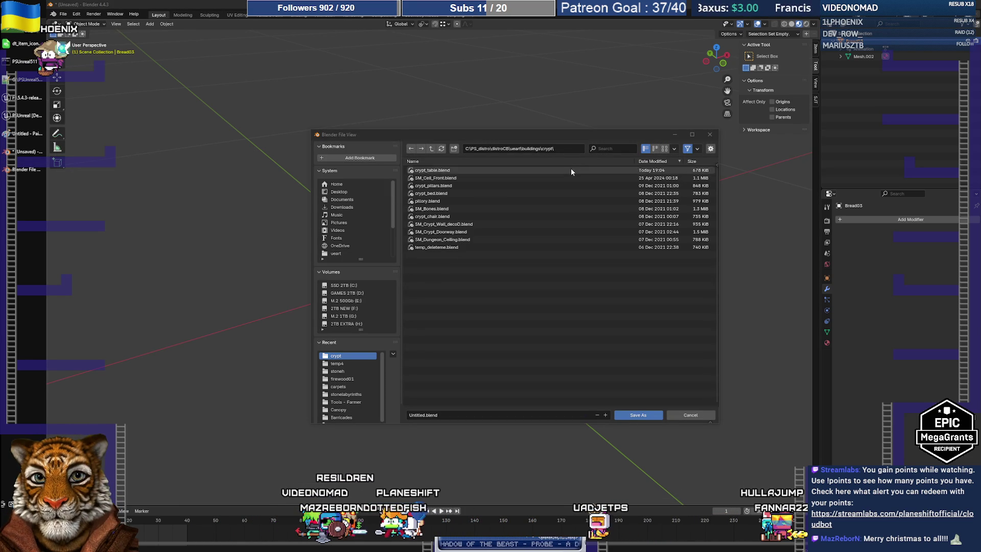
pyautogui.click(562, 148)
pyautogui.hotkey('ctrl', 'v')
pyautogui.press('Return')
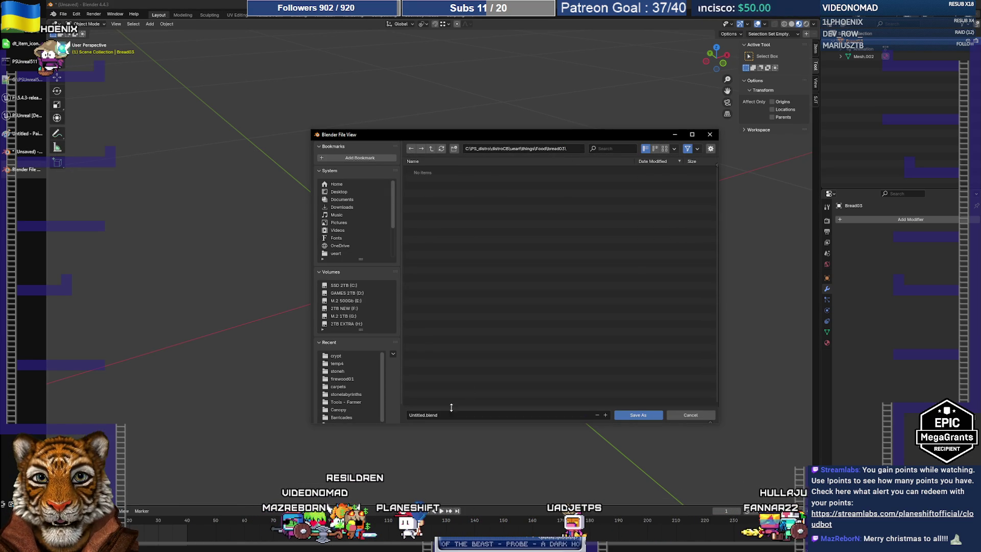
pyautogui.moveTo(424, 415); pyautogui.dragTo(389, 415)
pyautogui.write('bread03')
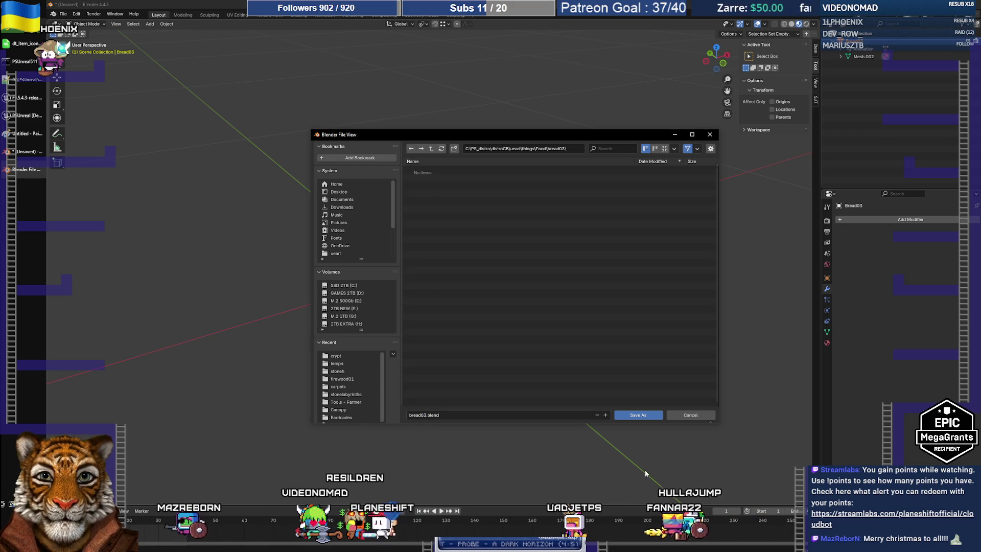
pyautogui.click(638, 414)
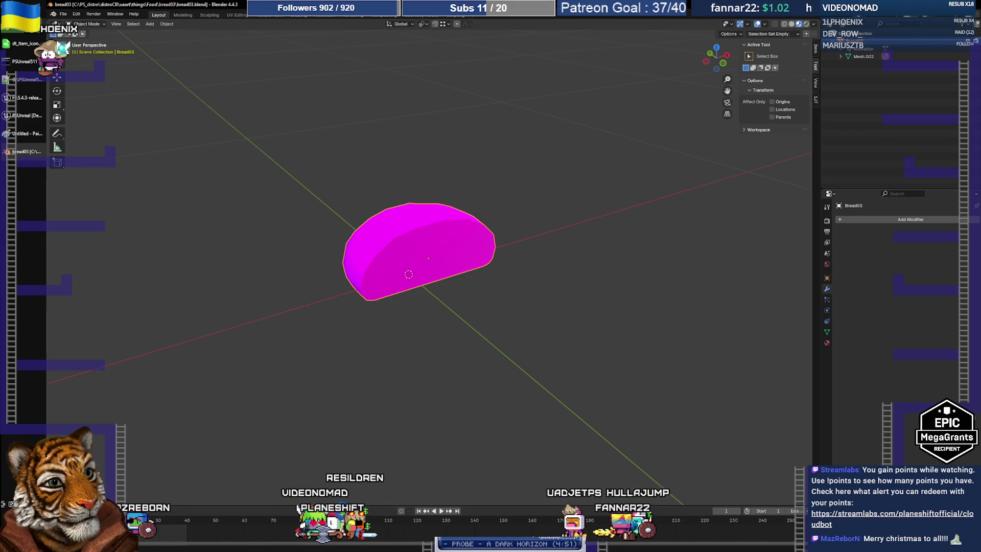
pyautogui.click(30, 40)
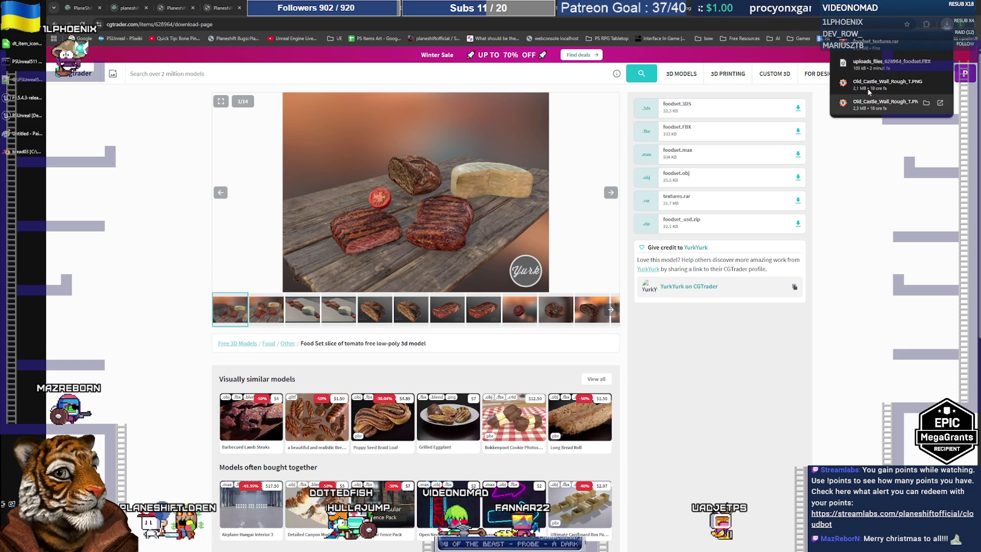
# Open the downloaded foodset_textures.rar from Chrome's downloads so it opens in WinRAR.
pyautogui.click(873, 45)
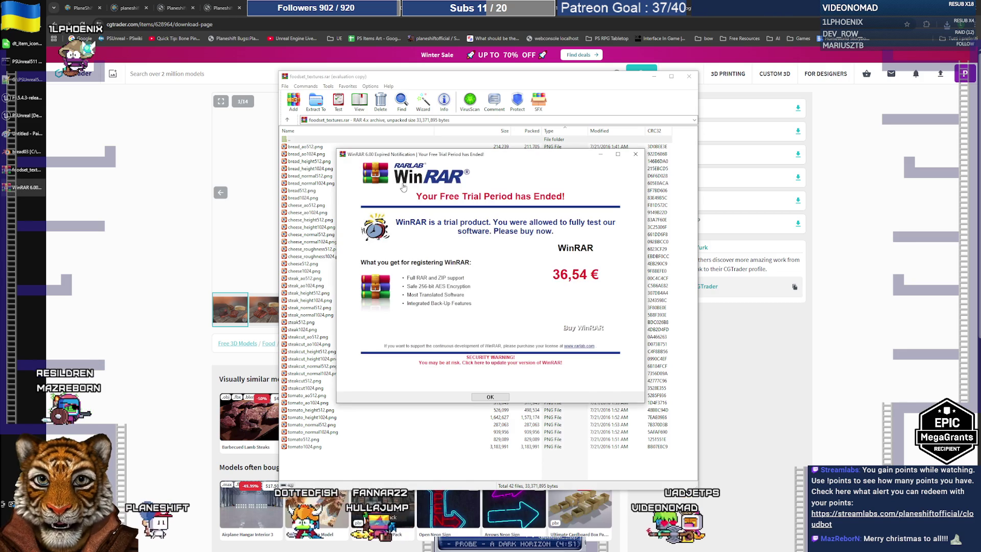
# Dismiss the WinRAR trial notice, then select and preview bread_normal1024.png in the archive.
pyautogui.moveTo(419, 149); pyautogui.dragTo(431, 154)
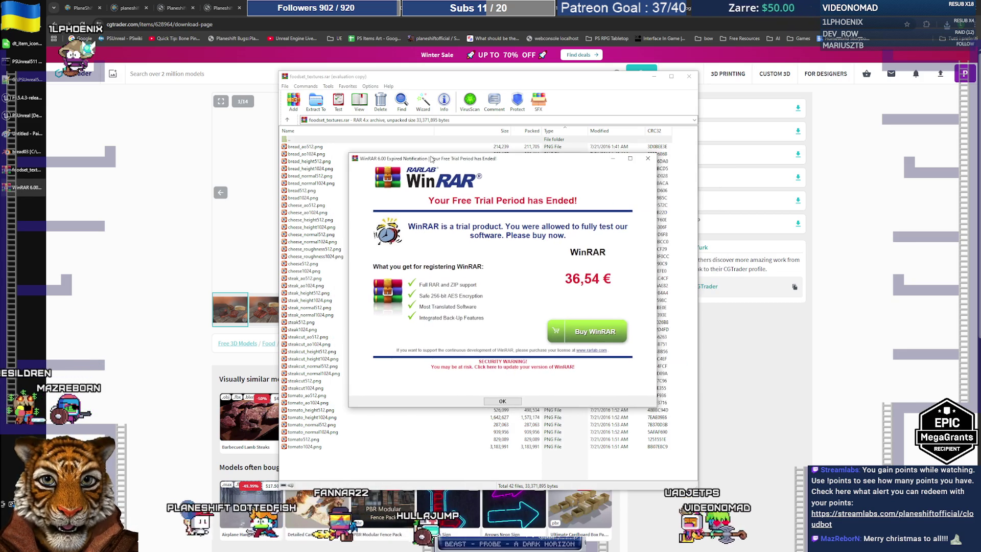
pyautogui.click(520, 401)
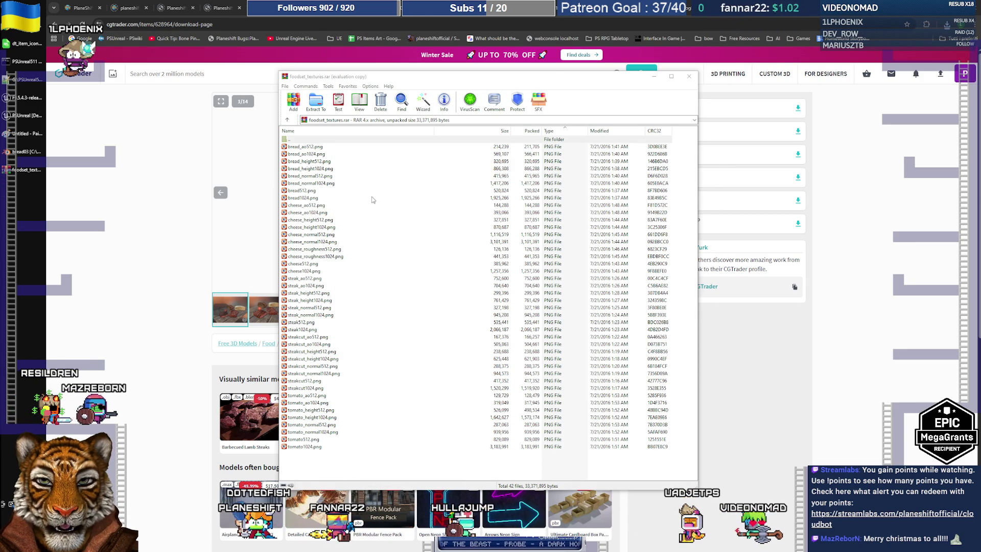
pyautogui.moveTo(368, 455)
pyautogui.mouseDown()
pyautogui.moveTo(266, 144)
pyautogui.moveTo(276, 149)
pyautogui.mouseUp()
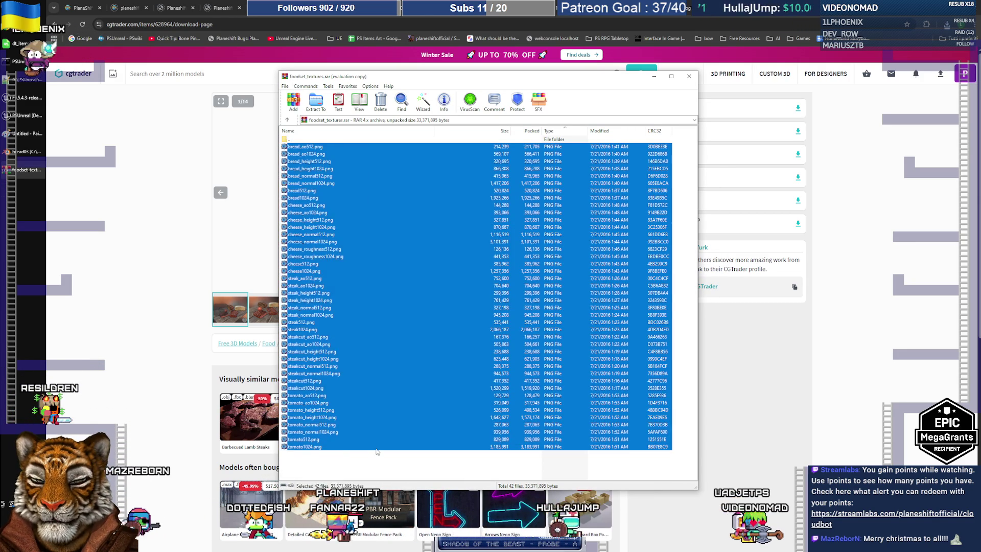
pyautogui.moveTo(362, 468)
pyautogui.mouseDown()
pyautogui.moveTo(302, 174)
pyautogui.moveTo(278, 144)
pyautogui.mouseUp()
pyautogui.click(387, 335)
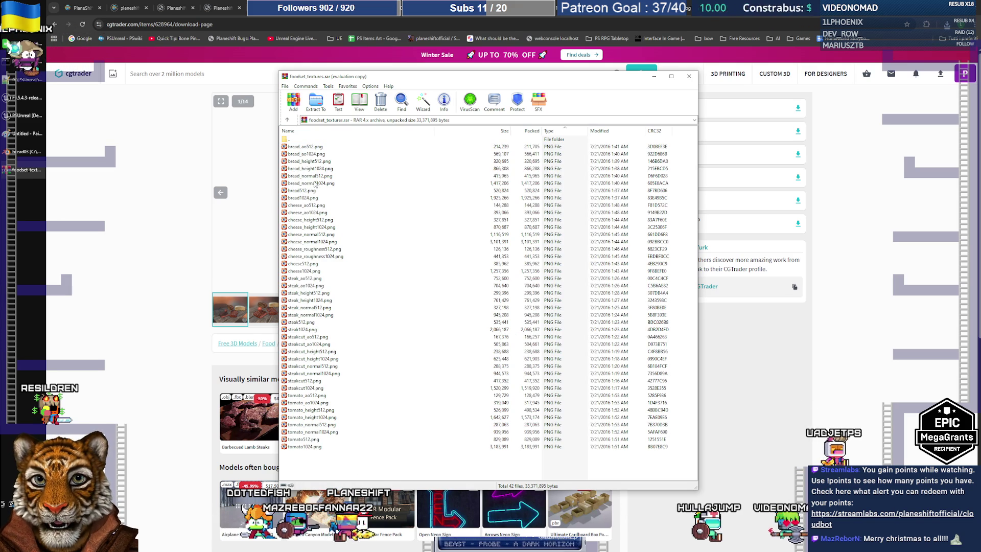
pyautogui.click(316, 185)
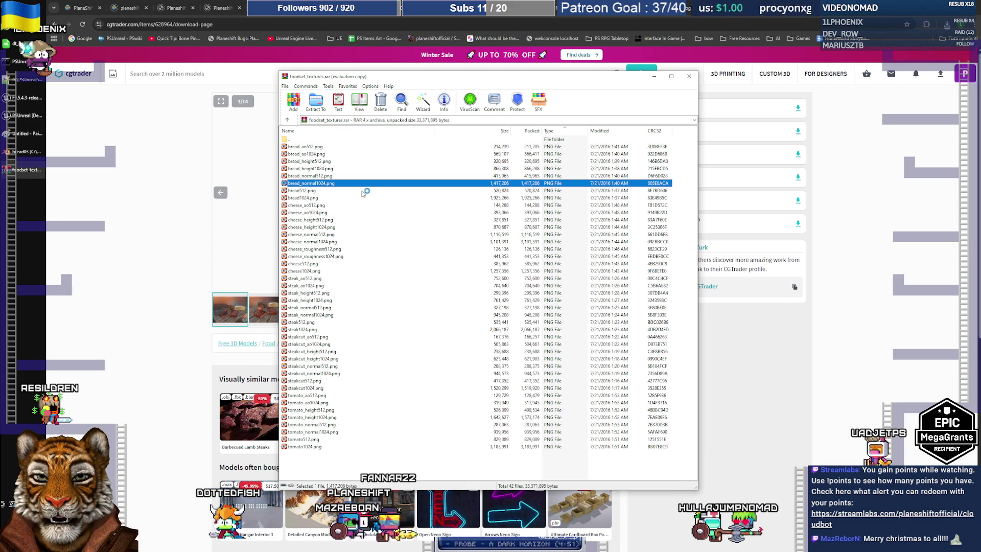
pyautogui.doubleClick(322, 185)
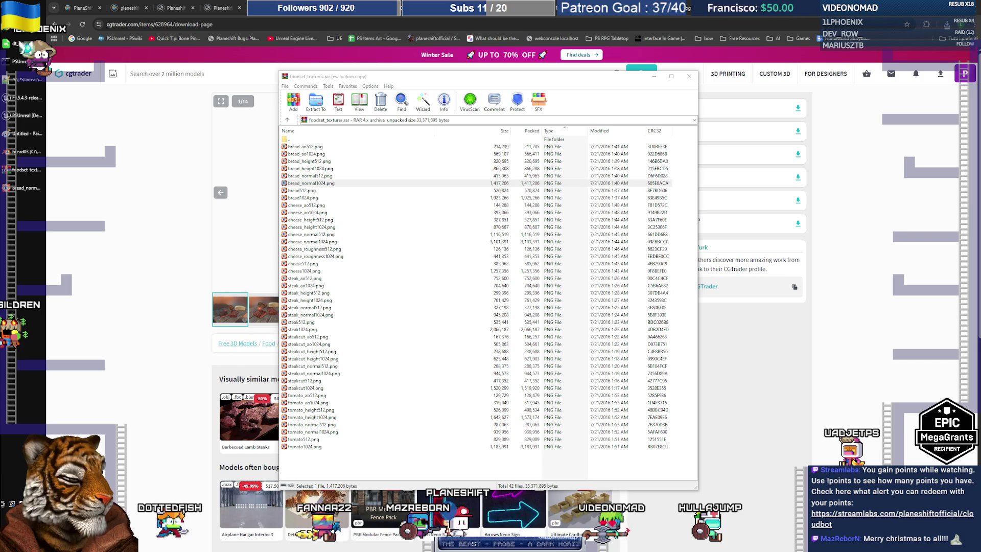
# Add bread1024.png to the selection, drag both bread textures out, and return to Blender.
pyautogui.click(317, 184)
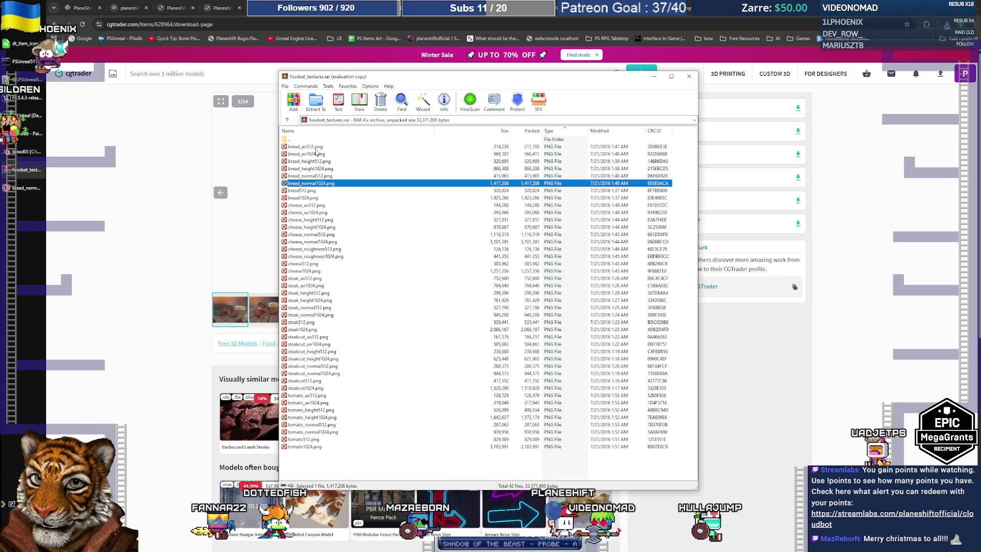
pyautogui.keyDown('ctrl'); pyautogui.click(318, 197); pyautogui.keyUp('ctrl')
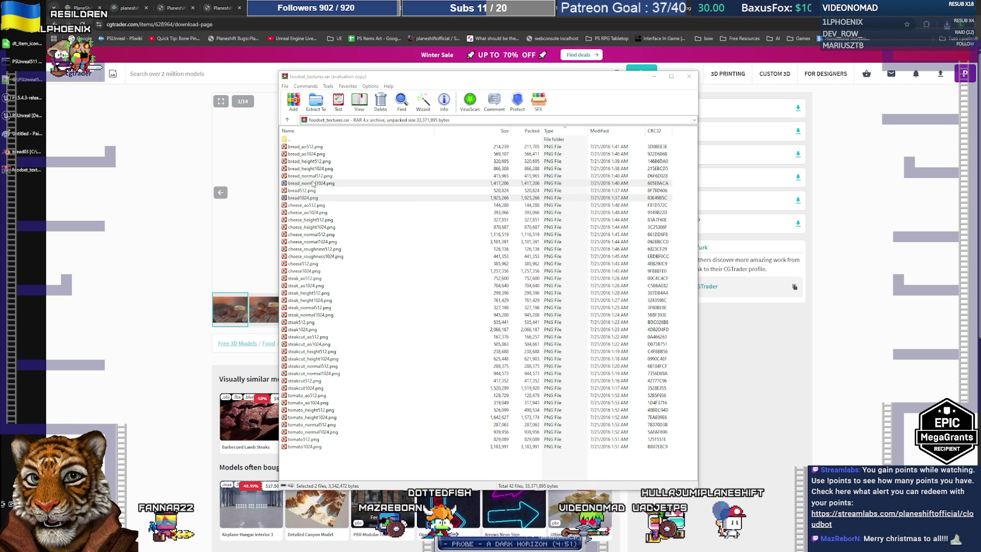
pyautogui.moveTo(313, 184); pyautogui.dragTo(351, 184)
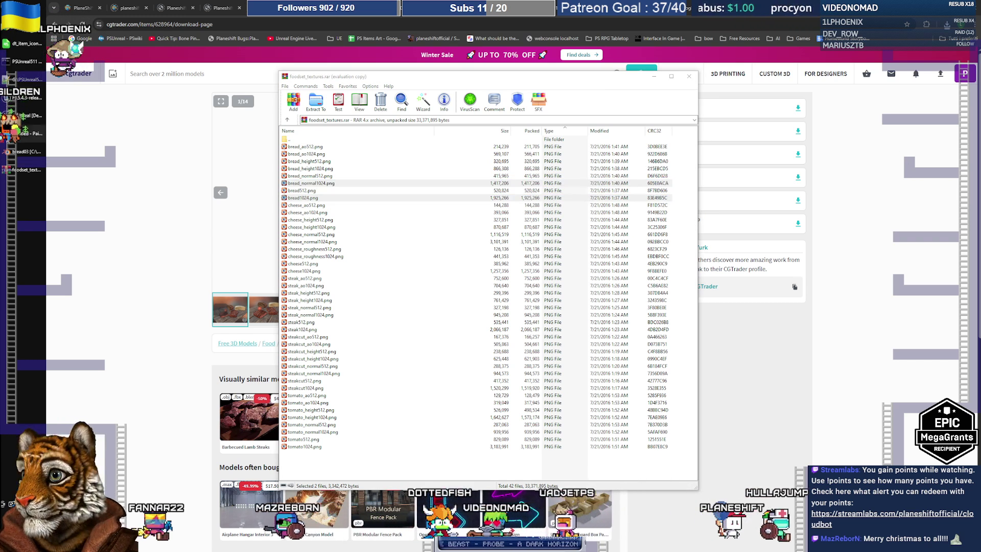
pyautogui.hotkey('alt', 'Tab')
pyautogui.moveTo(386, 173); pyautogui.dragTo(375, 175, button='middle')
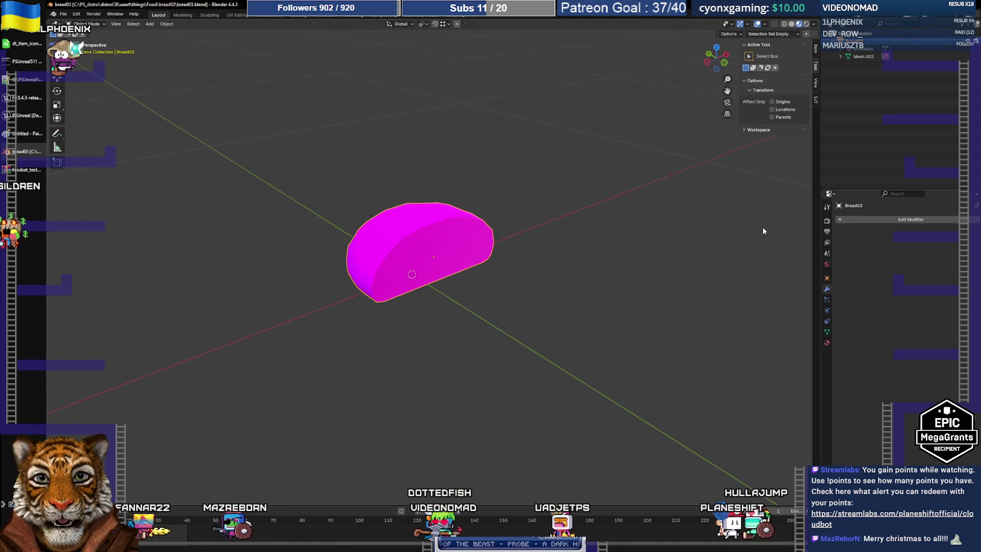
# Show Bread03's material properties and turn the enlarged bottom timeline into a Shader Editor.
pyautogui.click(827, 343)
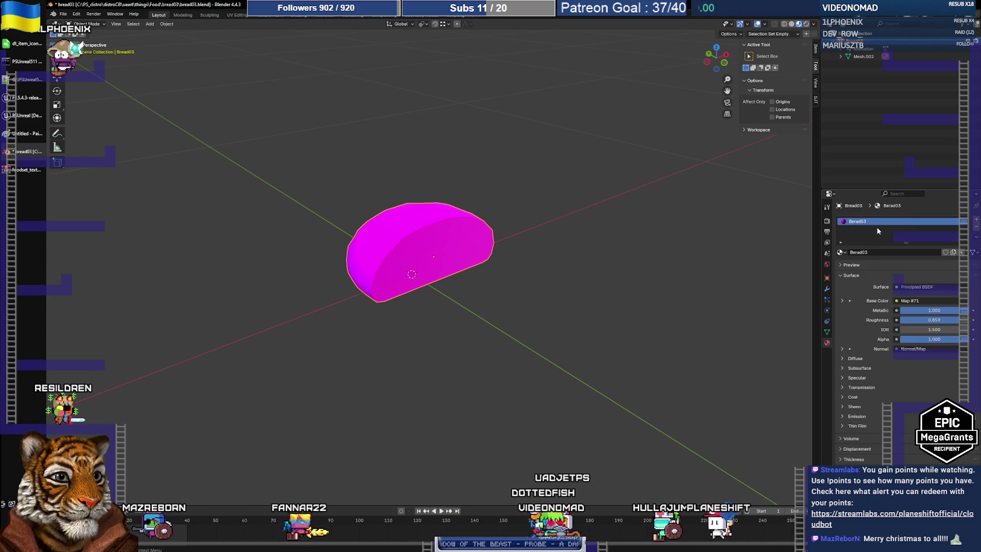
pyautogui.press('F2')
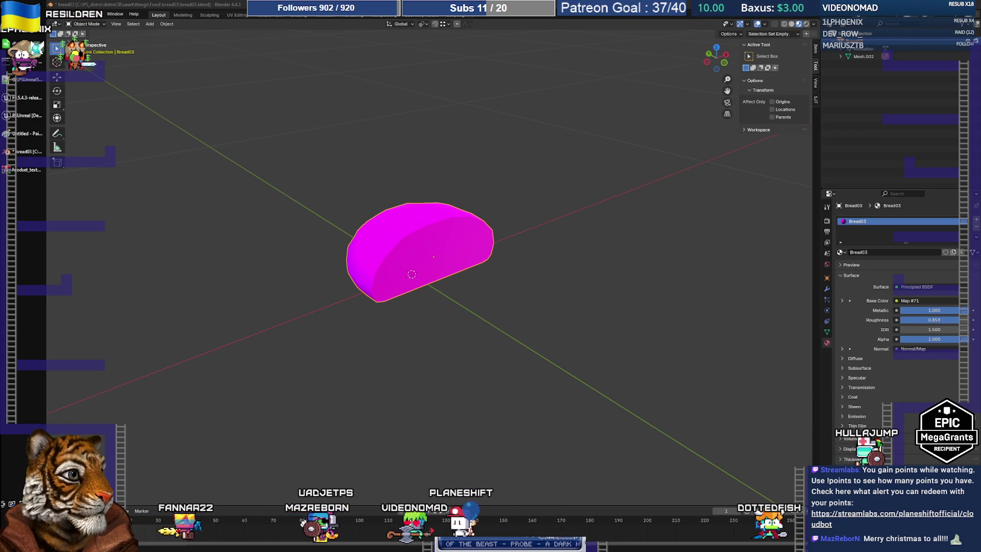
pyautogui.moveTo(56, 506); pyautogui.dragTo(56, 414)
pyautogui.click(54, 418)
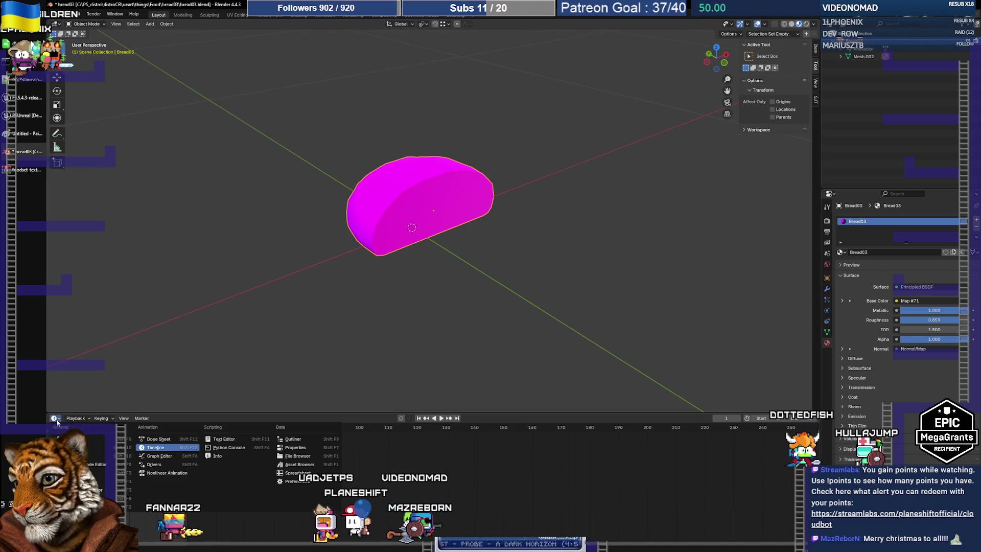
pyautogui.click(77, 485)
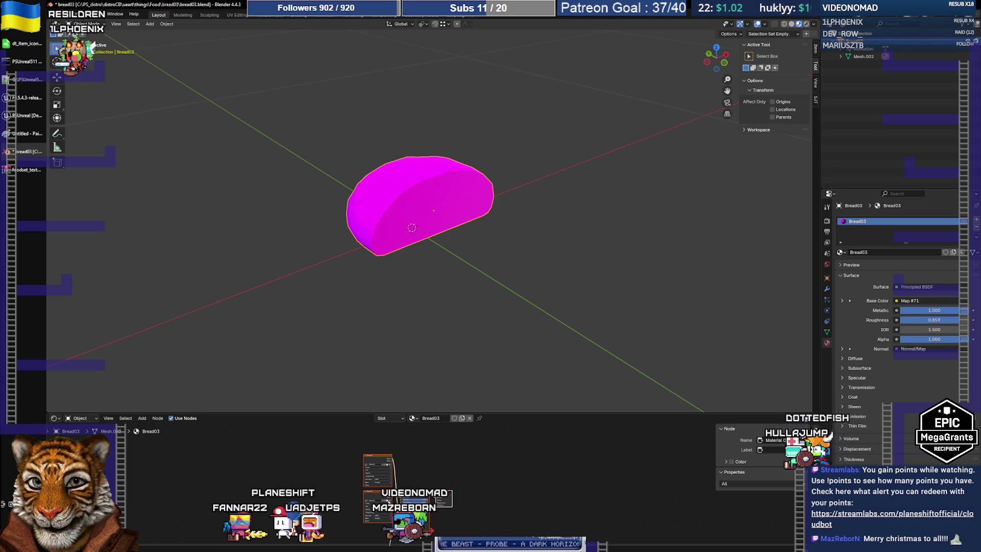
# Load bread03.png from the bread03 folder as the Base Color image texture.
pyautogui.hotkey('alt', 'o')
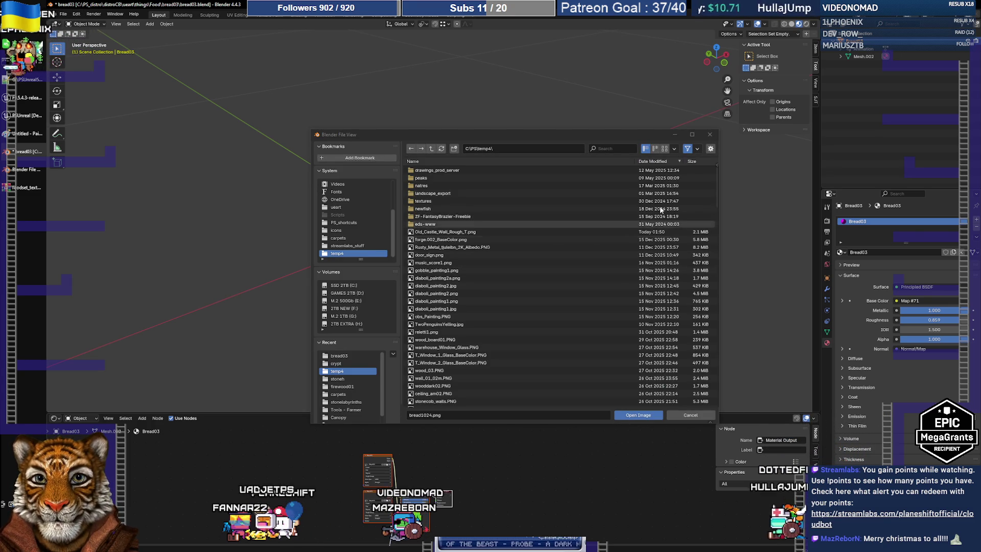
pyautogui.click(358, 356)
pyautogui.click(444, 178)
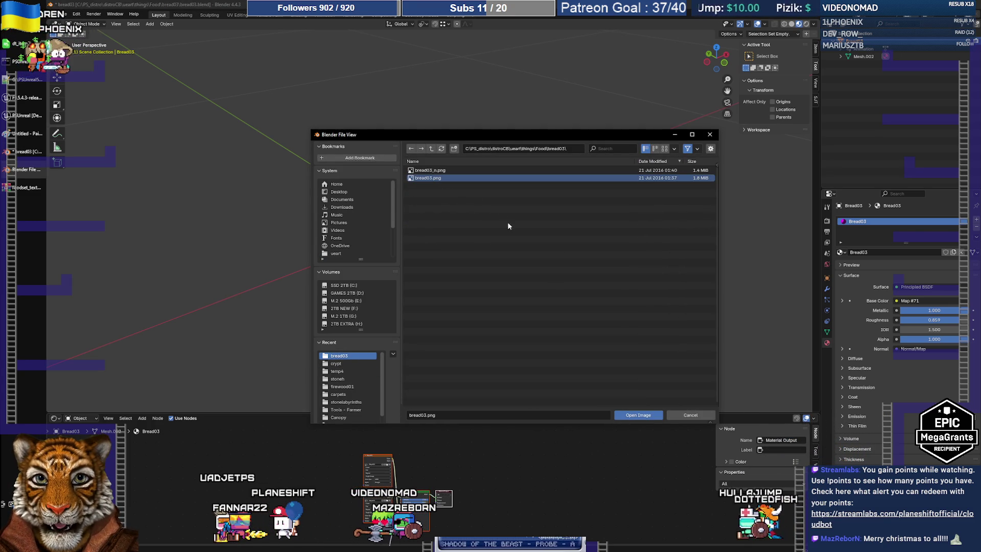
pyautogui.click(636, 415)
# Load bread03_n.png into the normal map image node and view the textured loaf.
pyautogui.moveTo(495, 461); pyautogui.dragTo(508, 447, button='middle')
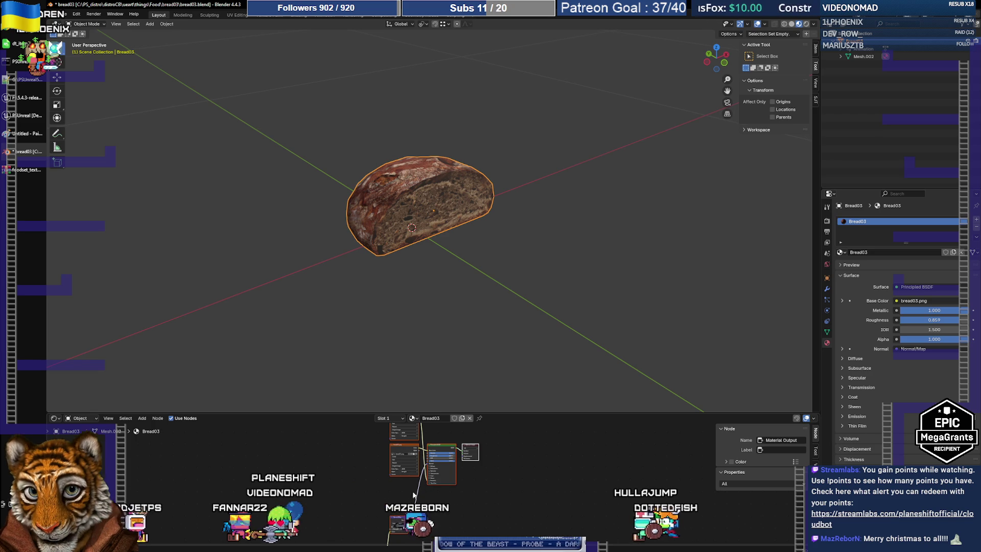
pyautogui.moveTo(418, 490); pyautogui.dragTo(443, 504, button='middle')
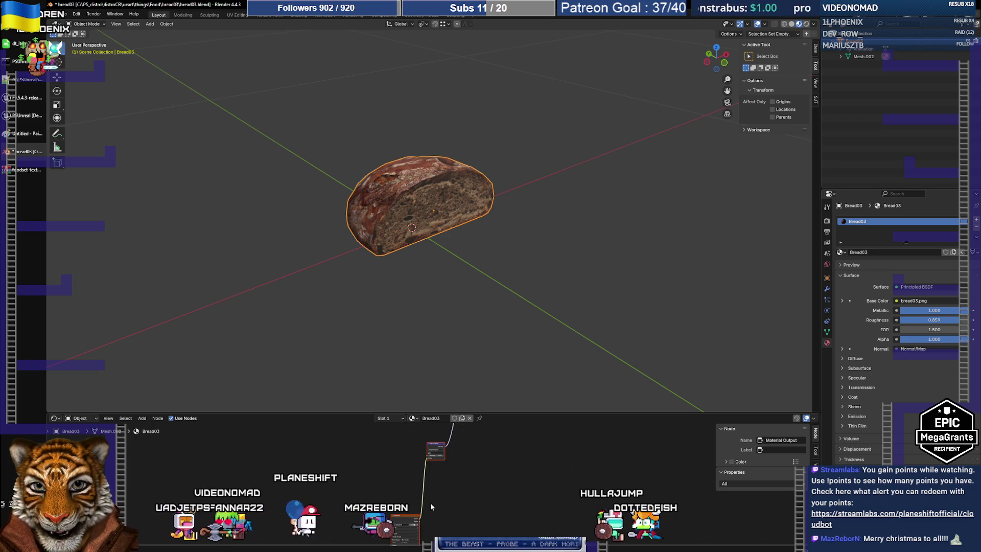
pyautogui.click(415, 526)
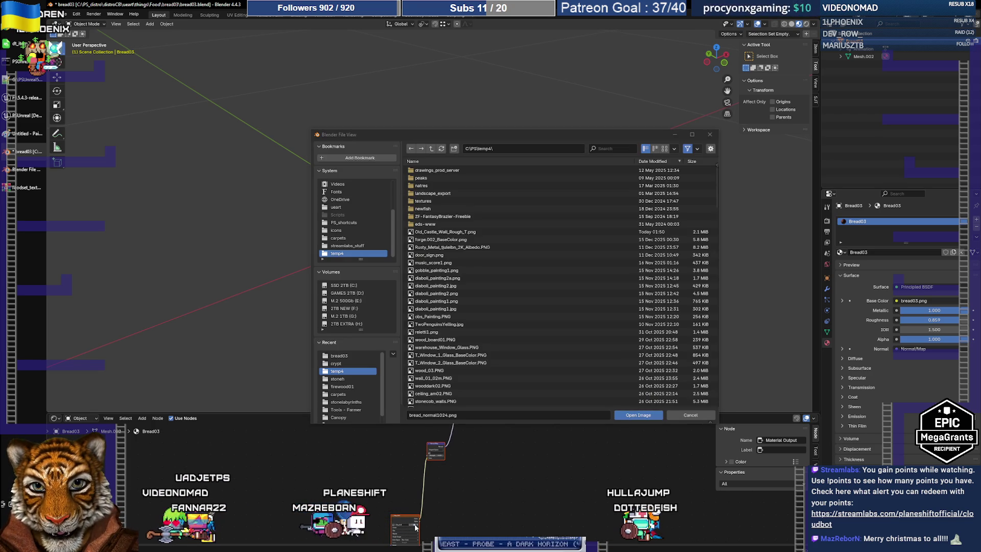
pyautogui.click(358, 355)
pyautogui.click(435, 171)
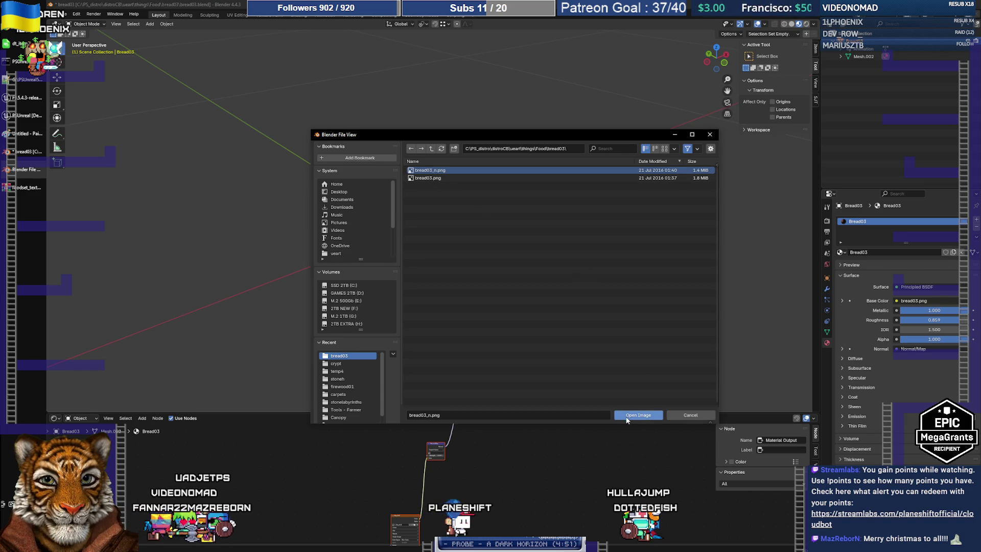
pyautogui.click(627, 416)
pyautogui.moveTo(426, 231)
pyautogui.mouseDown(button='middle')
pyautogui.moveTo(537, 235)
pyautogui.moveTo(498, 279)
pyautogui.moveTo(345, 230)
pyautogui.moveTo(406, 117)
pyautogui.moveTo(460, 205)
pyautogui.moveTo(464, 246)
pyautogui.moveTo(398, 252)
pyautogui.mouseUp(button='middle')
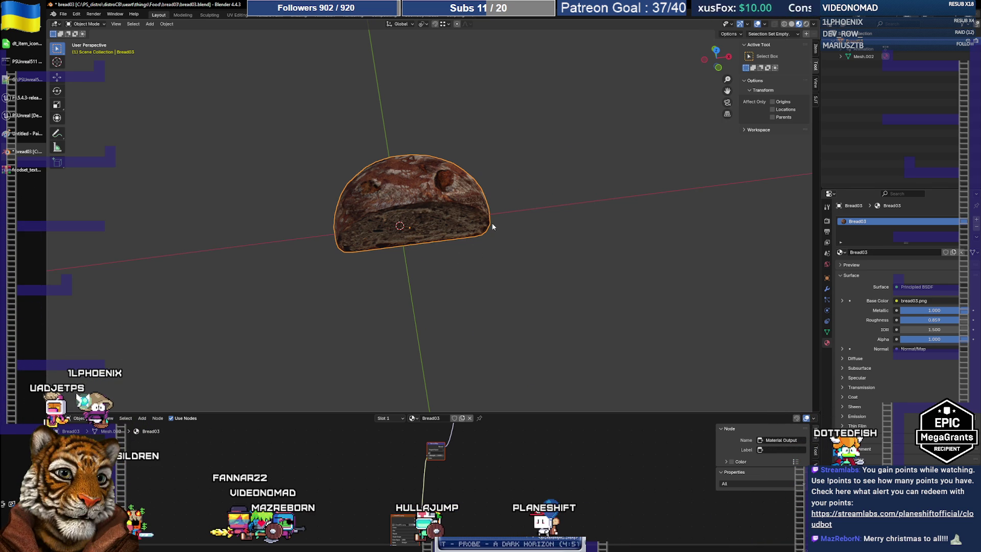
# Enter Edit Mode and make the bottom area a UV Editor to inspect the loaf's UVs.
pyautogui.press('Tab')
pyautogui.moveTo(446, 236)
pyautogui.mouseDown(button='middle')
pyautogui.moveTo(527, 249)
pyautogui.moveTo(454, 243)
pyautogui.moveTo(450, 253)
pyautogui.mouseUp(button='middle')
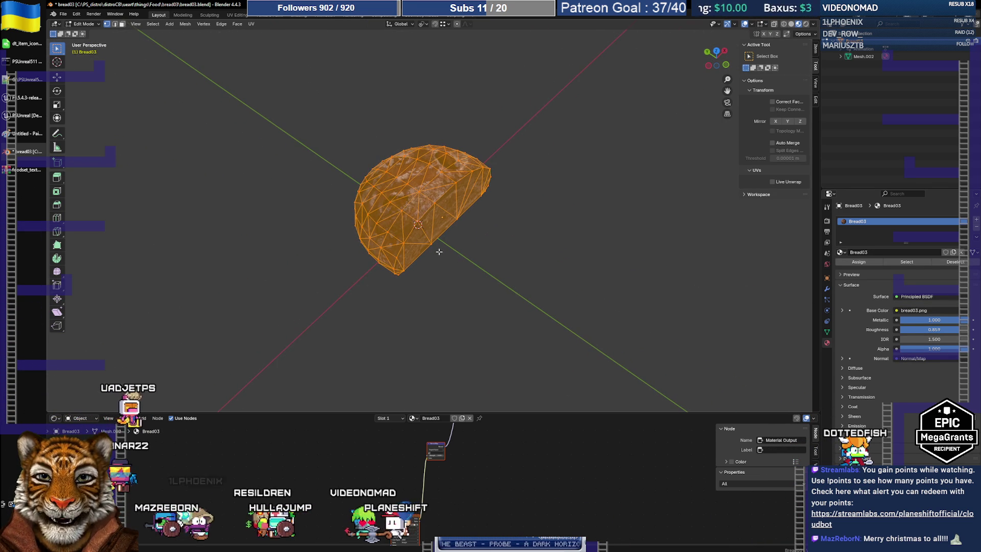
pyautogui.moveTo(464, 213); pyautogui.dragTo(454, 311, button='middle')
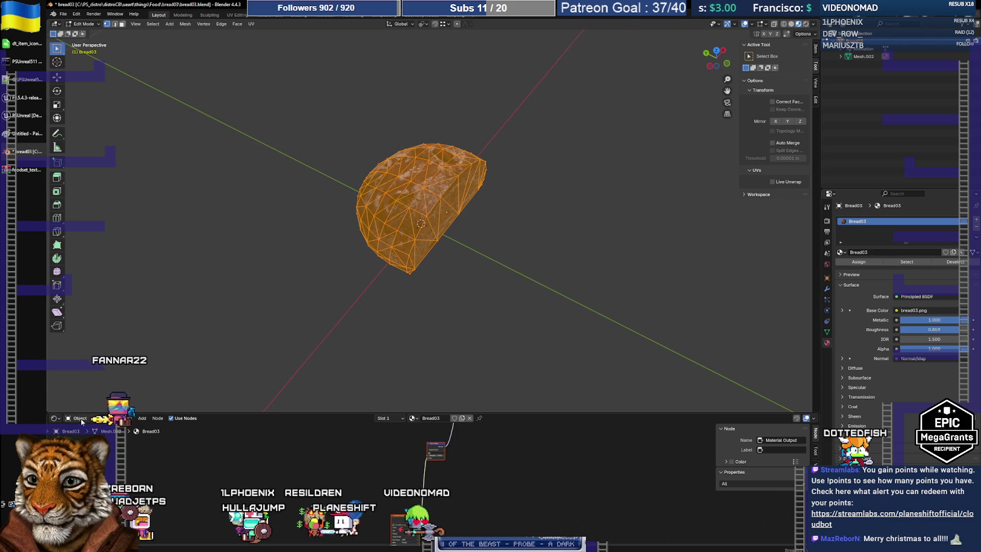
pyautogui.click(54, 419)
pyautogui.click(101, 456)
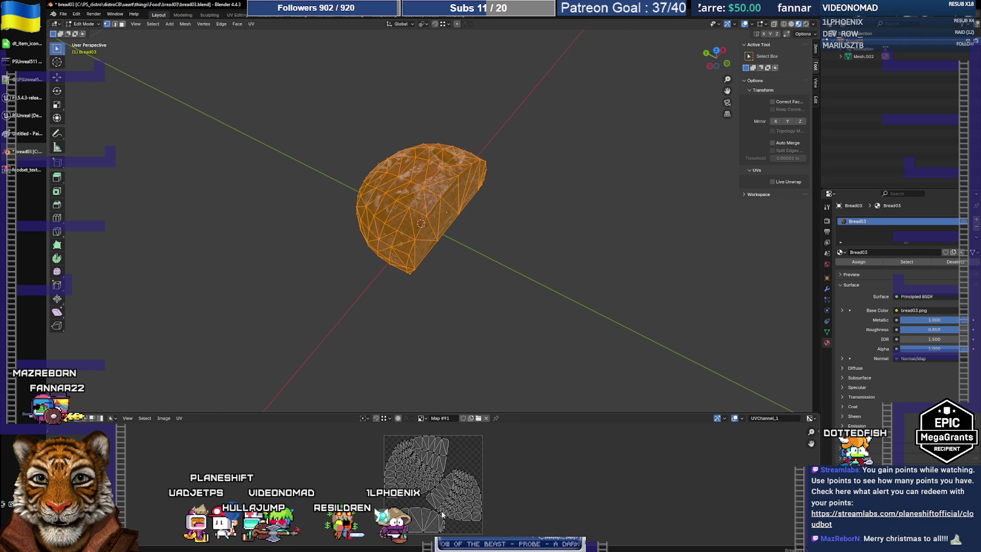
pyautogui.moveTo(424, 286)
pyautogui.mouseDown(button='middle')
pyautogui.moveTo(482, 282)
pyautogui.moveTo(418, 248)
pyautogui.moveTo(390, 291)
pyautogui.moveTo(353, 280)
pyautogui.mouseUp(button='middle')
# Return to Object Mode and duplicate the loaf in place as Bread03.001.
pyautogui.press('Tab')
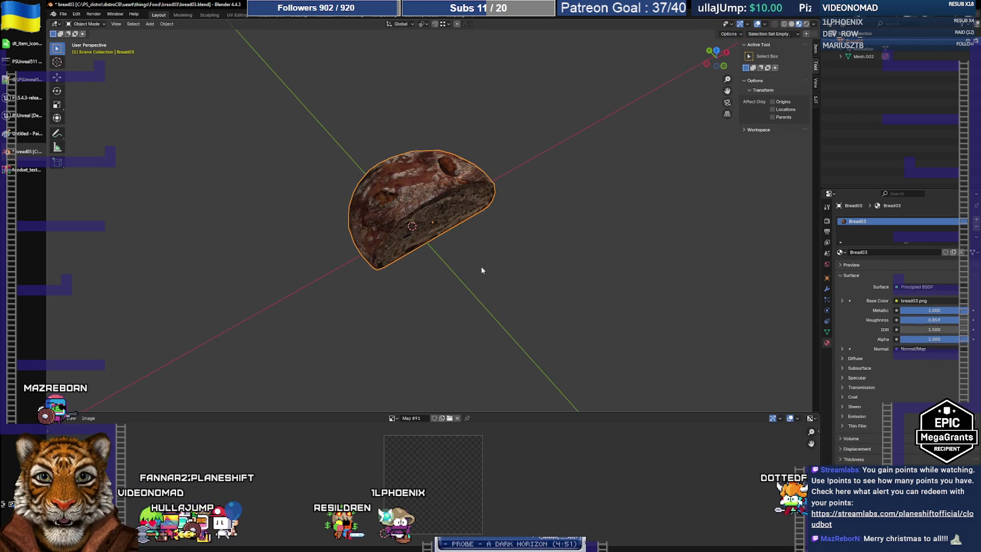
pyautogui.hotkey('shift', 'd')
pyautogui.press('Escape')
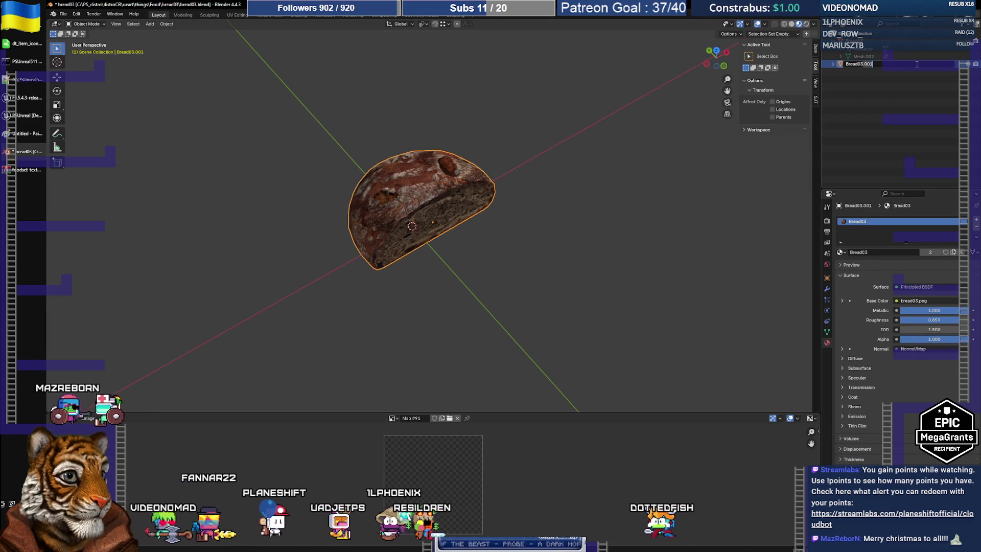
# Rename the duplicate to Bread04 and enter Edit Mode on its mesh.
pyautogui.press('BackSpace')
pyautogui.press('BackSpace')
pyautogui.press('BackSpace')
pyautogui.press('Return')
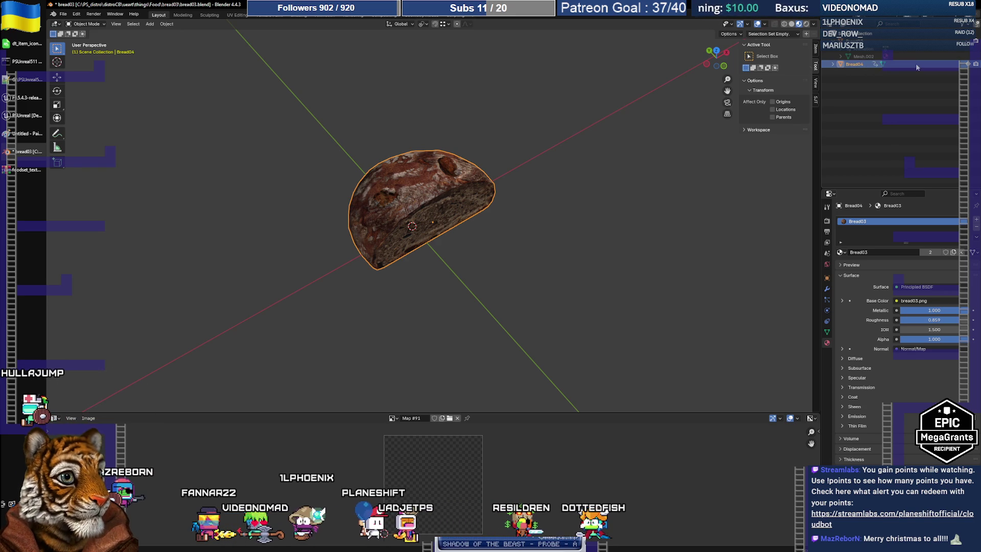
pyautogui.moveTo(554, 168); pyautogui.dragTo(447, 213, button='middle')
pyautogui.press('Tab')
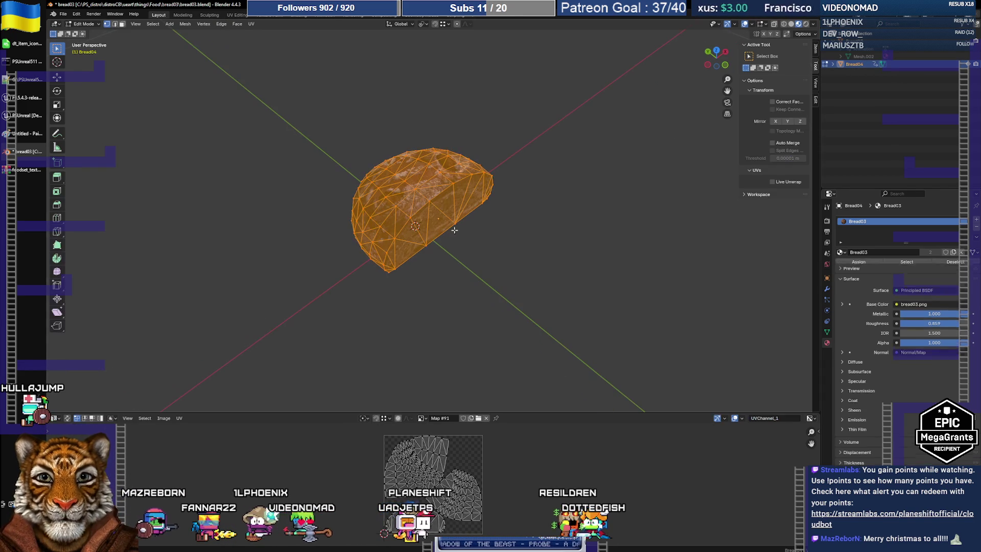
# Select the flat cut faces with a shortest path and delete them as Faces.
pyautogui.click(388, 271)
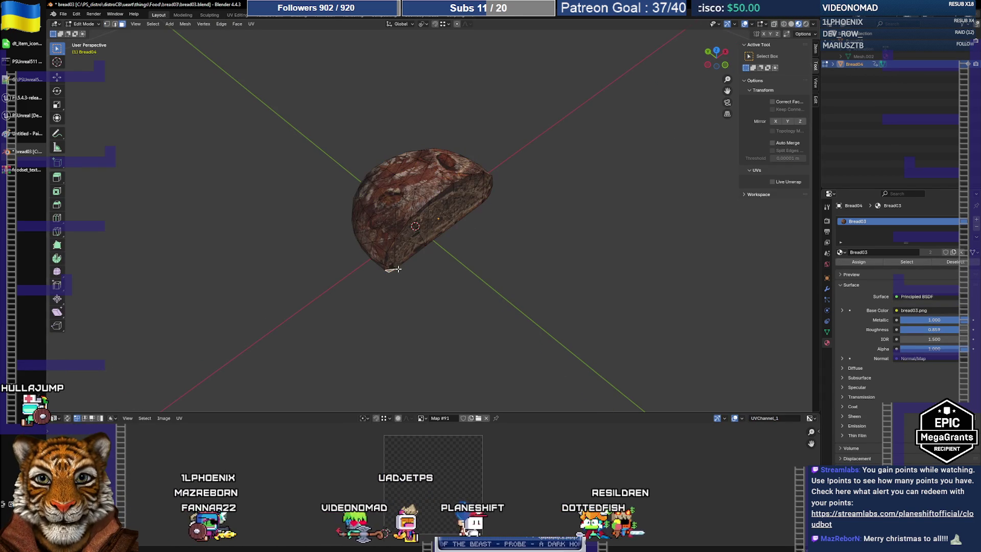
pyautogui.keyDown('ctrl'); pyautogui.click(446, 221); pyautogui.keyUp('ctrl')
pyautogui.keyDown('ctrl'); pyautogui.click(490, 188); pyautogui.keyUp('ctrl')
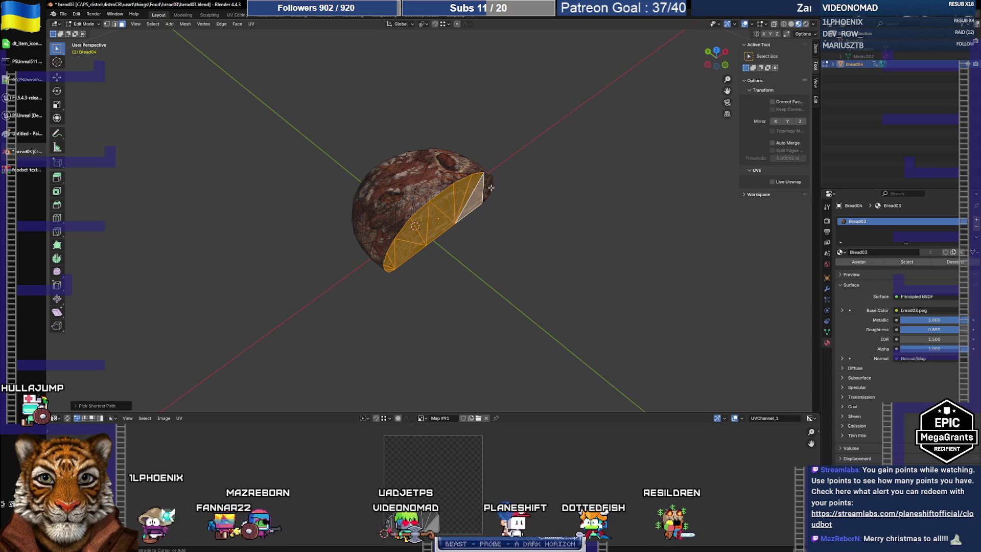
pyautogui.press('x')
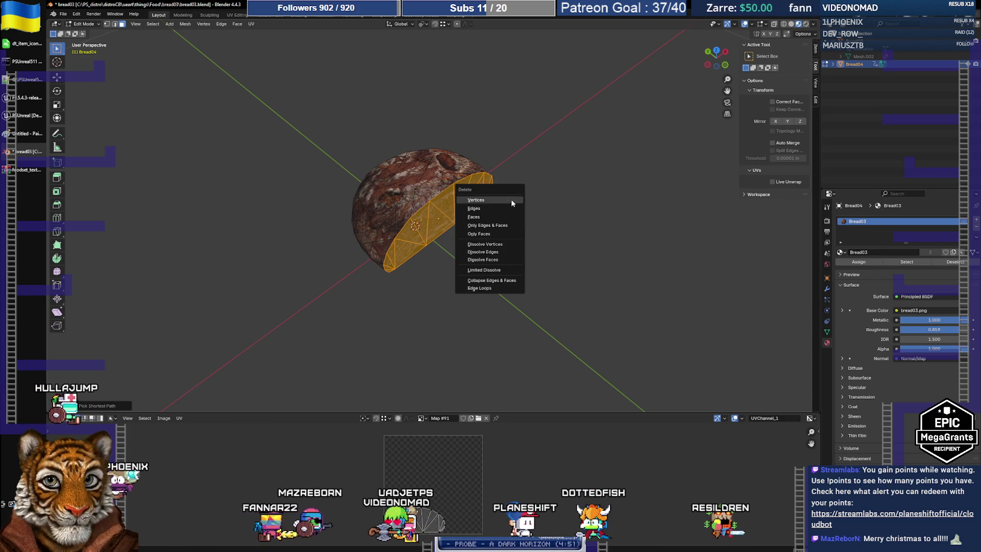
pyautogui.click(512, 199)
pyautogui.hotkey('ctrl', 'z')
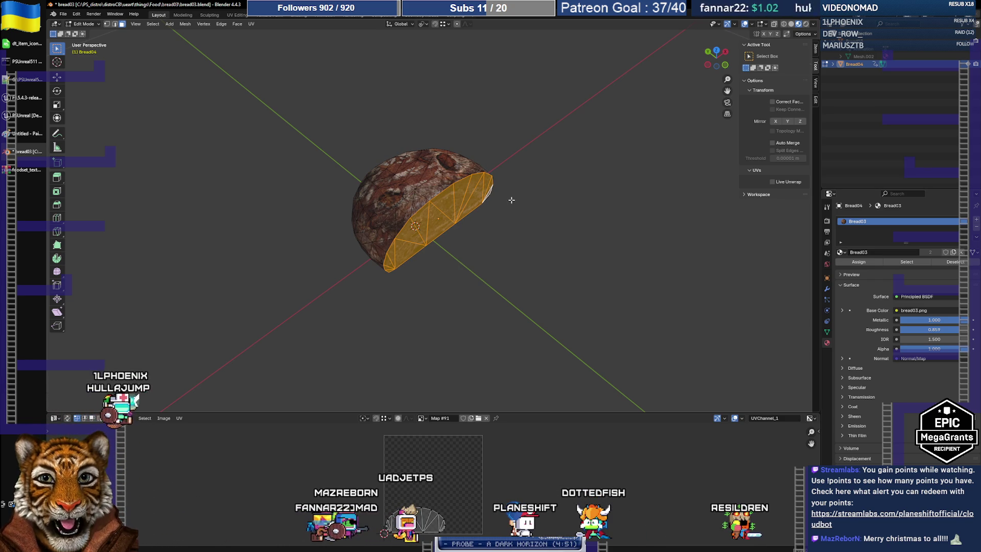
pyautogui.press('x')
pyautogui.click(482, 217)
# Select the whole open half, duplicate it, and rotate the copy 180°.
pyautogui.moveTo(450, 293)
pyautogui.mouseDown(button='middle')
pyautogui.moveTo(435, 306)
pyautogui.moveTo(463, 285)
pyautogui.mouseUp(button='middle')
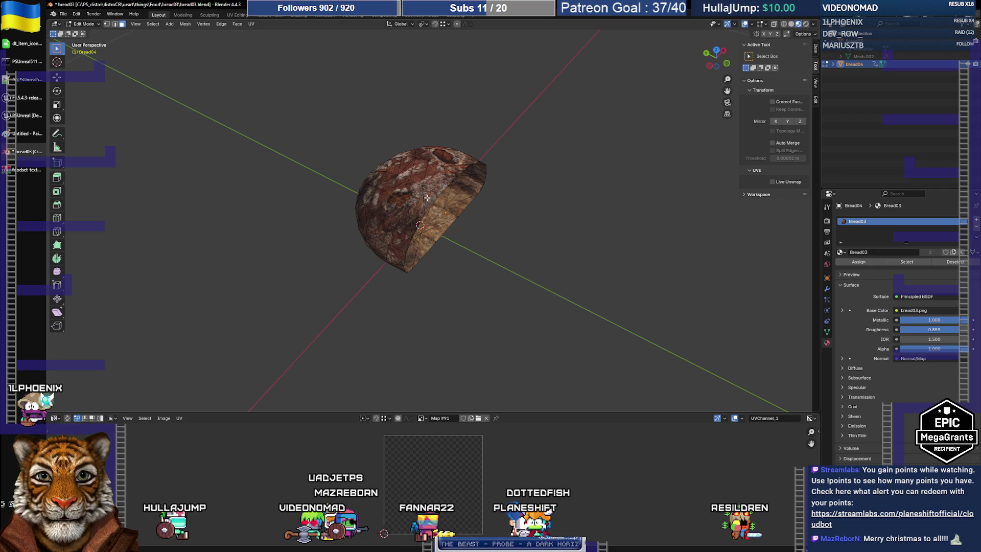
pyautogui.hotkey('ctrl', 'l')
pyautogui.hotkey('shift', 'd')
pyautogui.press('Escape')
pyautogui.write('r')
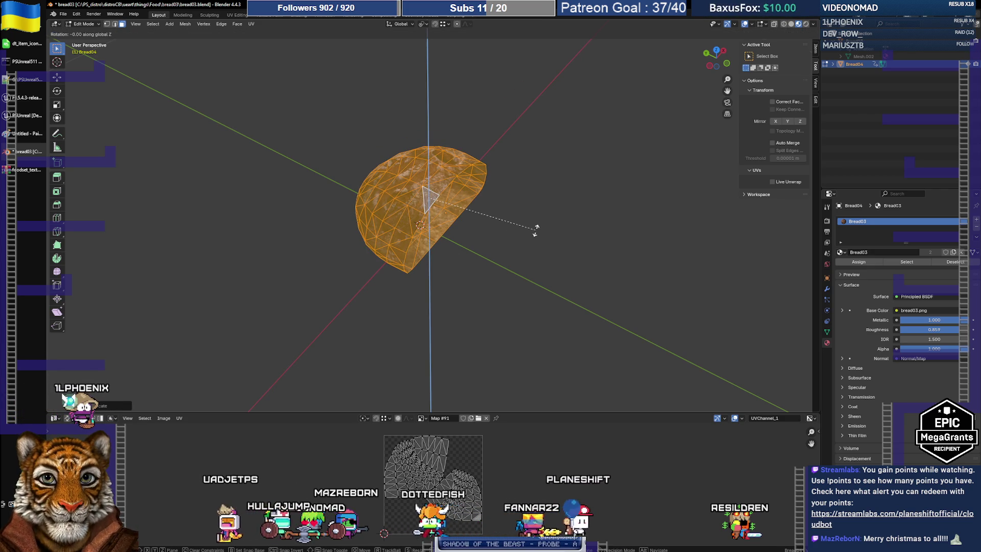
pyautogui.write('180')
pyautogui.press('Return')
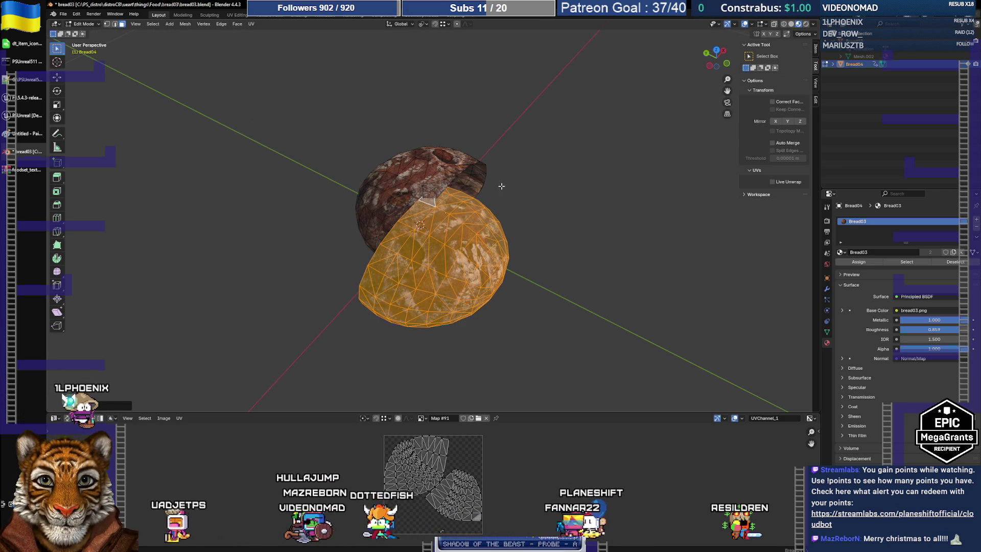
pyautogui.press('r')
pyautogui.press('Escape')
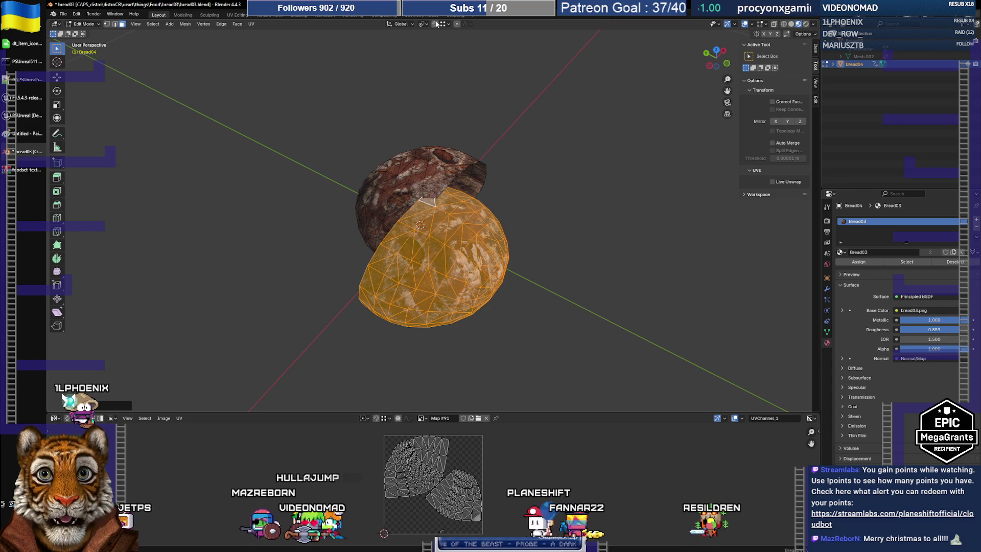
# Move the rotated copy along Y so it sits beside the original half.
pyautogui.moveTo(467, 174)
pyautogui.mouseDown(button='middle')
pyautogui.moveTo(513, 284)
pyautogui.moveTo(498, 277)
pyautogui.moveTo(496, 286)
pyautogui.mouseUp(button='middle')
pyautogui.press('g')
pyautogui.press('y')
pyautogui.click(593, 298)
pyautogui.moveTo(483, 193); pyautogui.dragTo(488, 239, button='middle')
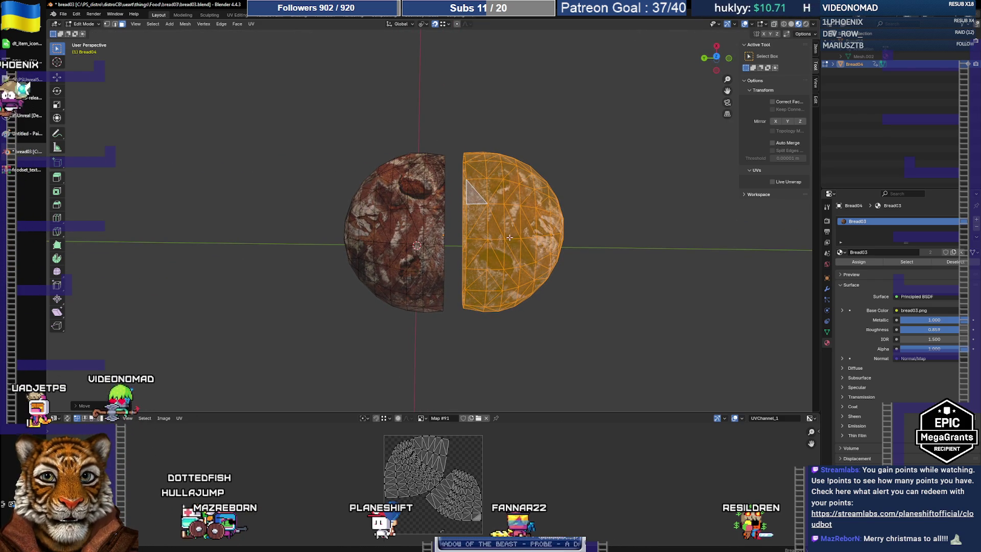
# In top view, box-select the overlapping middle band of faces and delete it.
pyautogui.moveTo(453, 130); pyautogui.dragTo(493, 332)
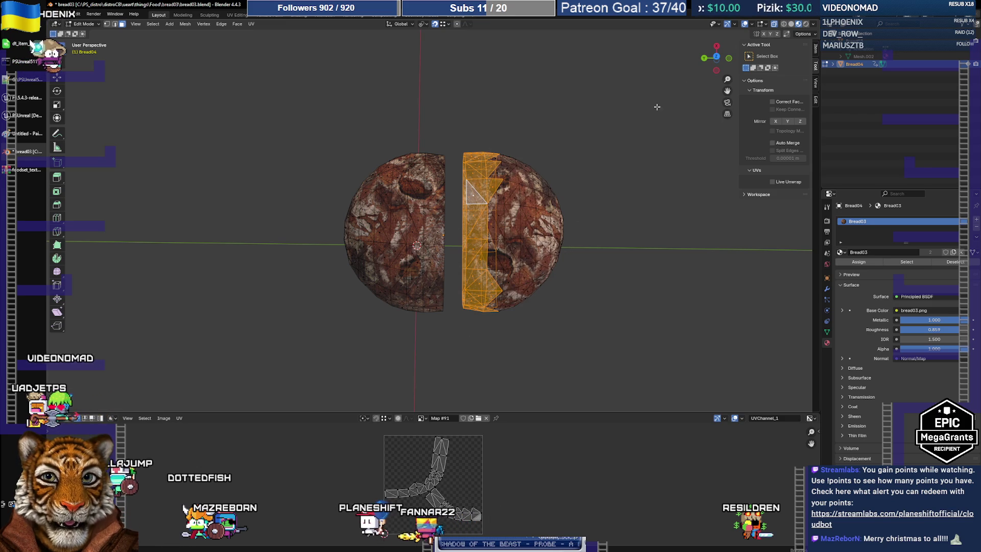
pyautogui.click(718, 58)
pyautogui.scroll(6, 466, 233)
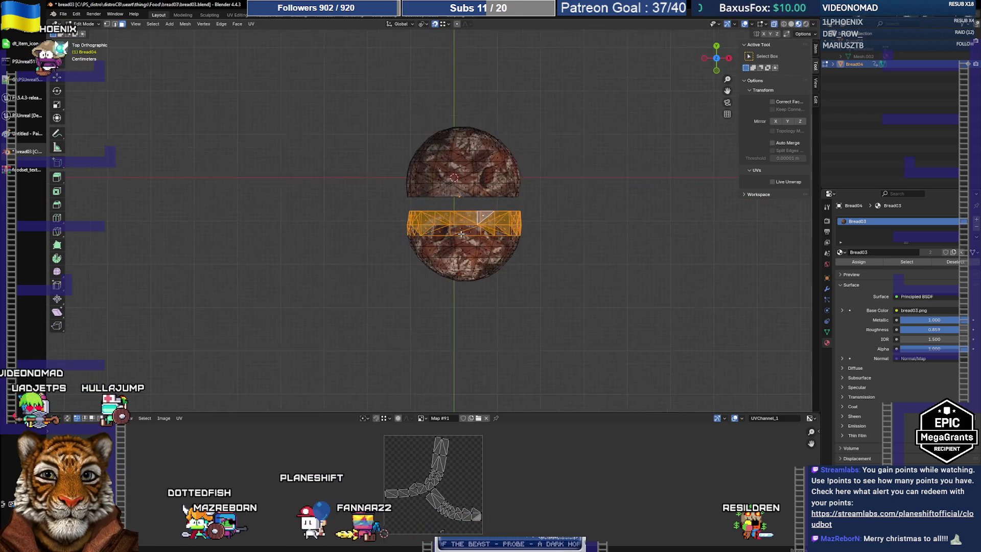
pyautogui.press('h')
pyautogui.moveTo(359, 202); pyautogui.dragTo(594, 236)
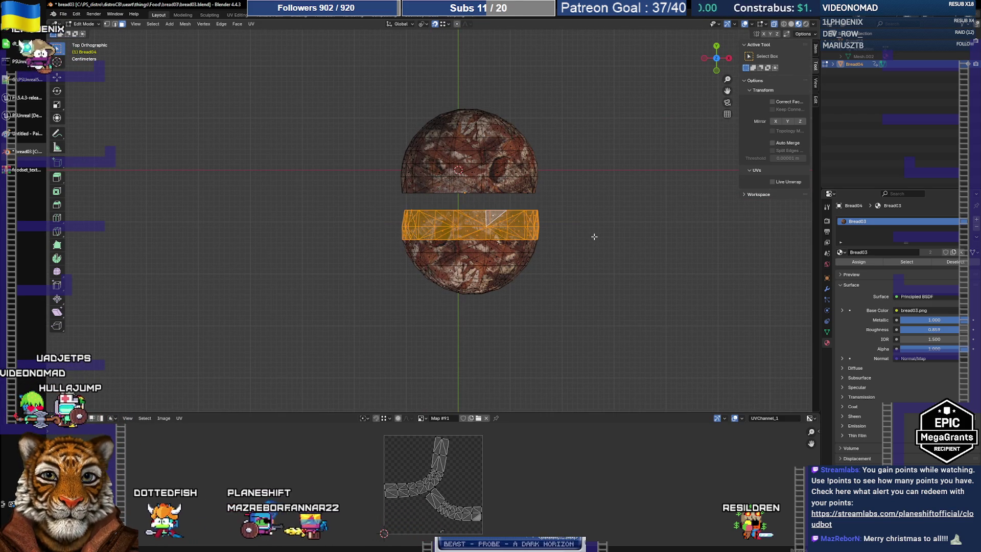
pyautogui.press('x')
pyautogui.click(594, 235)
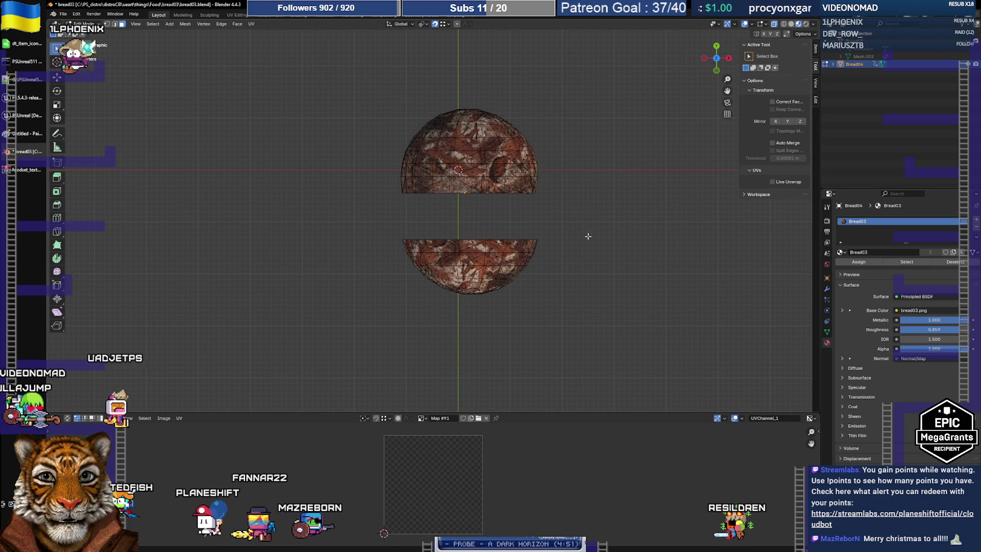
# Move the lower half along Y to meet the top half, then return to Object Mode.
pyautogui.moveTo(377, 227); pyautogui.dragTo(613, 315)
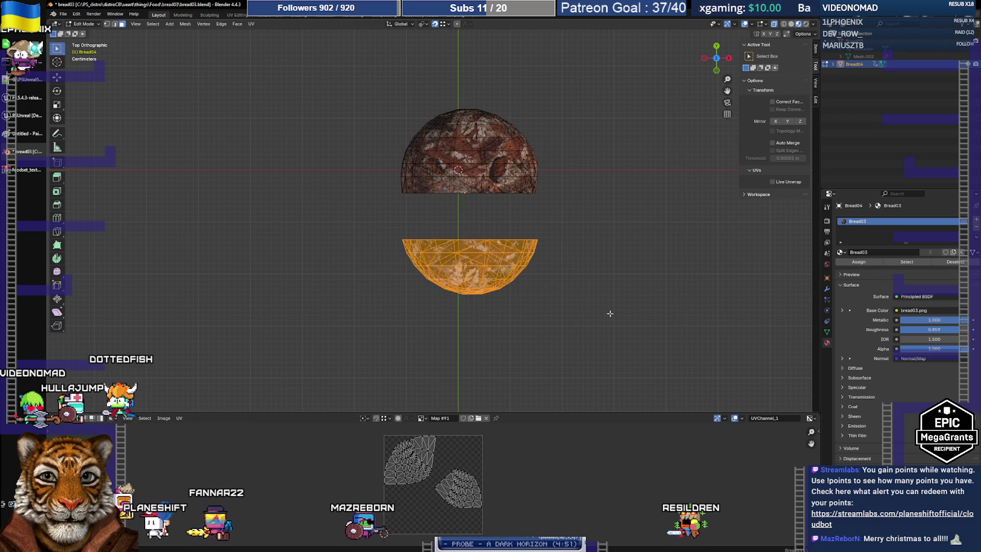
pyautogui.press('y')
pyautogui.click(457, 197)
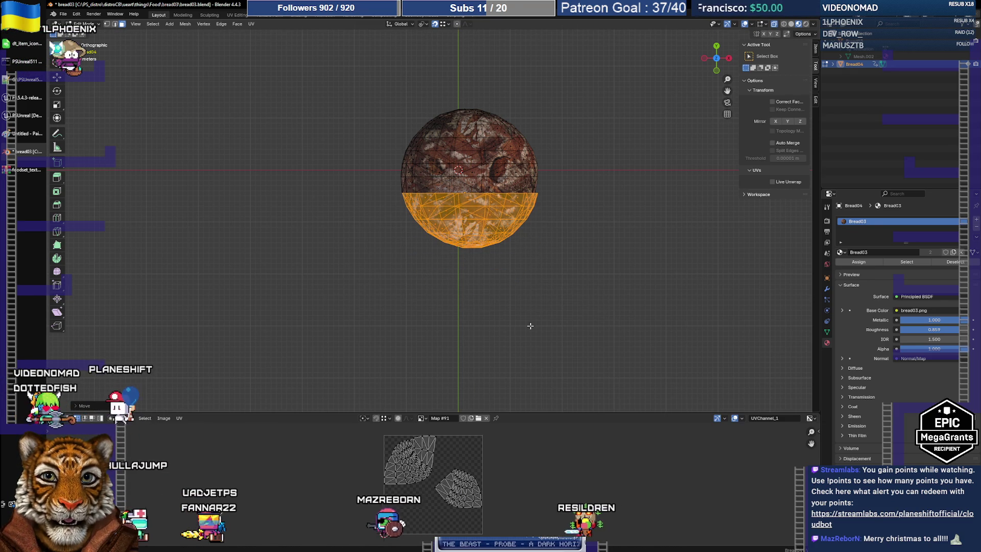
pyautogui.moveTo(539, 321); pyautogui.dragTo(460, 277, button='middle')
pyautogui.press('KP_Decimal')
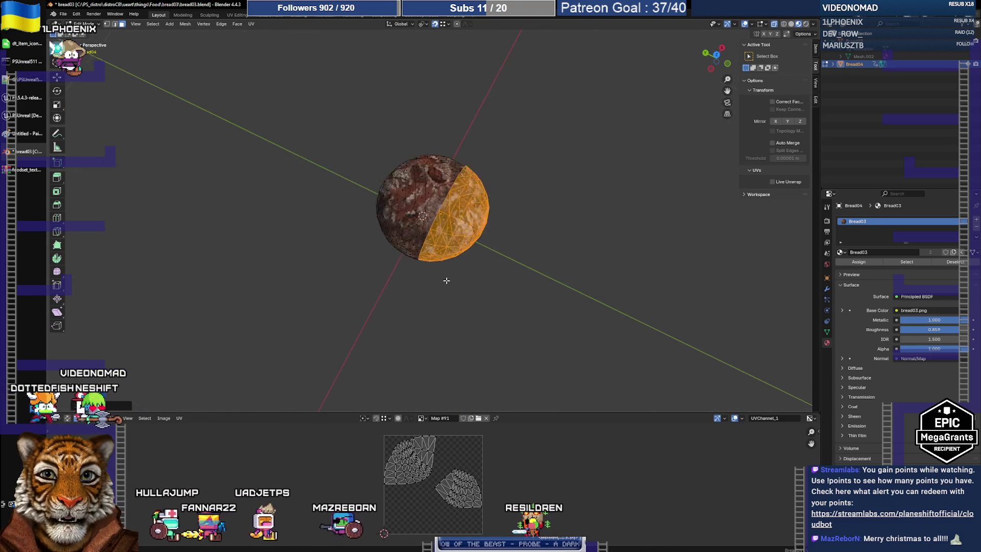
pyautogui.scroll(4, 460, 245)
pyautogui.press('Tab')
pyautogui.moveTo(462, 282)
pyautogui.mouseDown(button='middle')
pyautogui.moveTo(490, 272)
pyautogui.moveTo(467, 266)
pyautogui.moveTo(435, 305)
pyautogui.moveTo(471, 290)
pyautogui.moveTo(475, 275)
pyautogui.moveTo(422, 198)
pyautogui.mouseUp(button='middle')
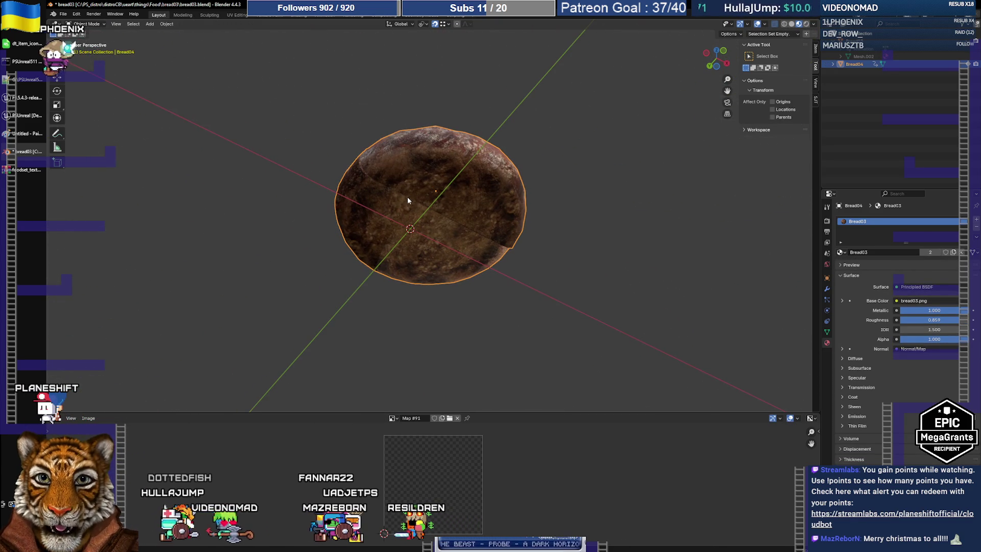
# In Edit Mode, select the upper half and nudge it, then shift it along X.
pyautogui.press('Tab')
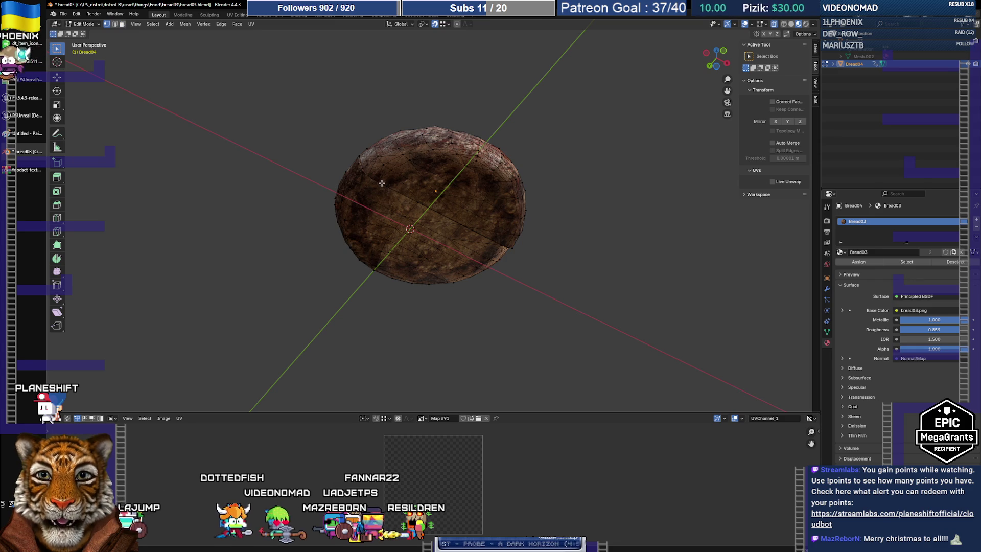
pyautogui.moveTo(561, 180)
pyautogui.mouseDown(button='middle')
pyautogui.moveTo(441, 173)
pyautogui.moveTo(510, 307)
pyautogui.moveTo(520, 358)
pyautogui.moveTo(487, 183)
pyautogui.mouseUp(button='middle')
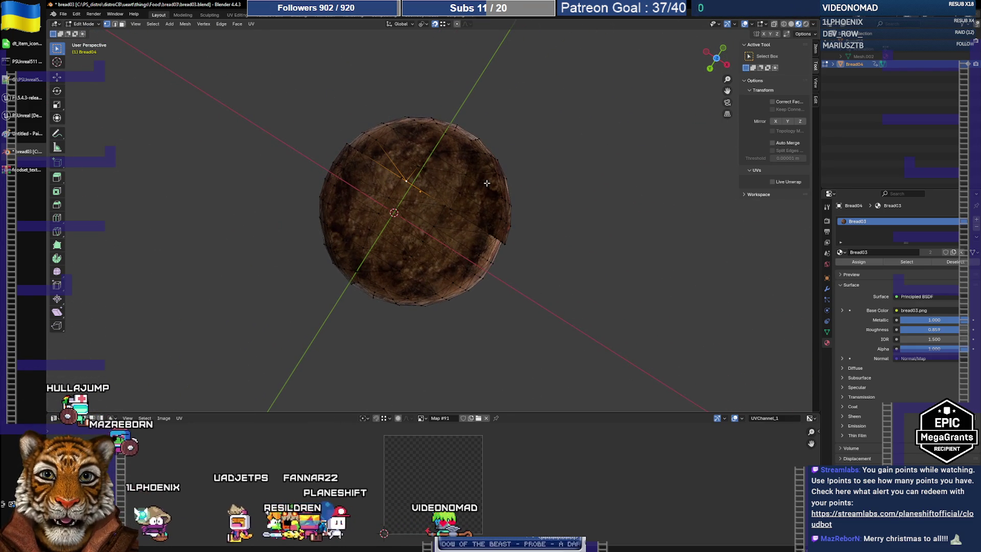
pyautogui.hotkey('ctrl', 'l')
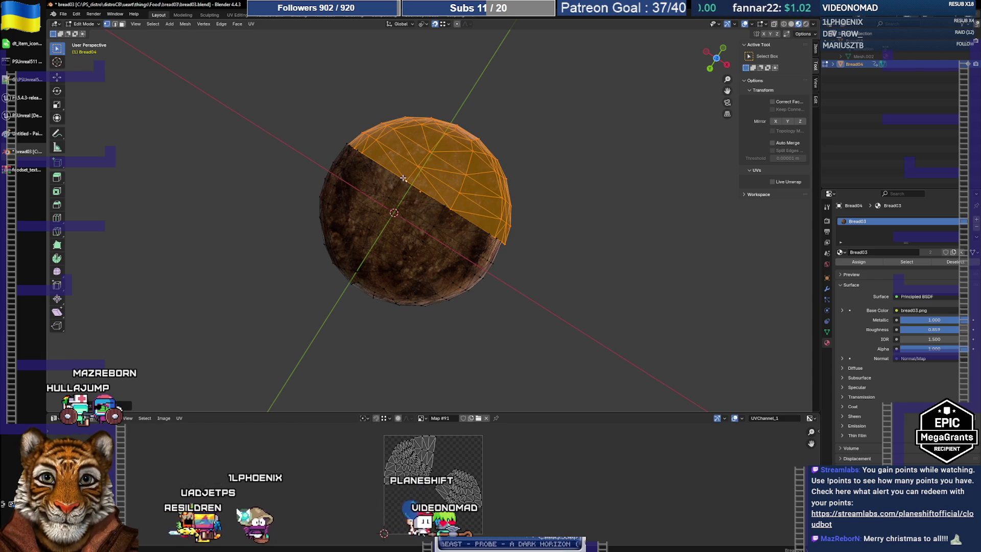
pyautogui.press('g')
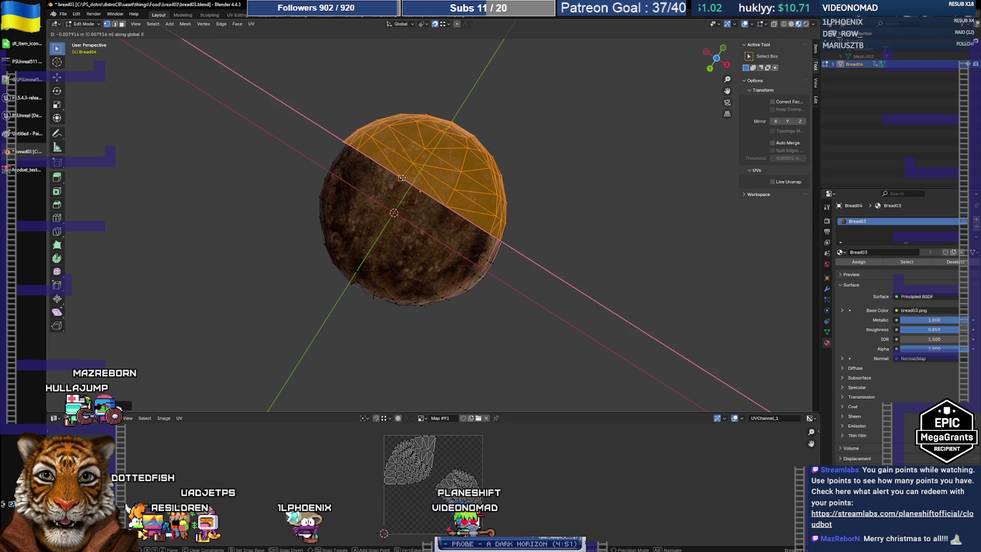
pyautogui.click(588, 200)
pyautogui.press('g')
pyautogui.press('x')
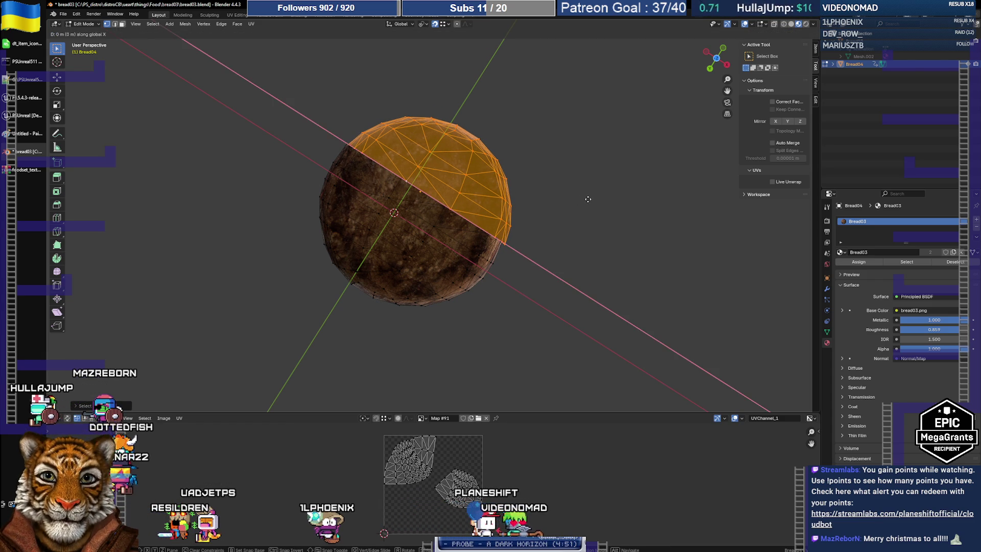
pyautogui.click(584, 198)
# Select a stray vertex on the seam and move it back onto the mesh surface.
pyautogui.click(403, 186)
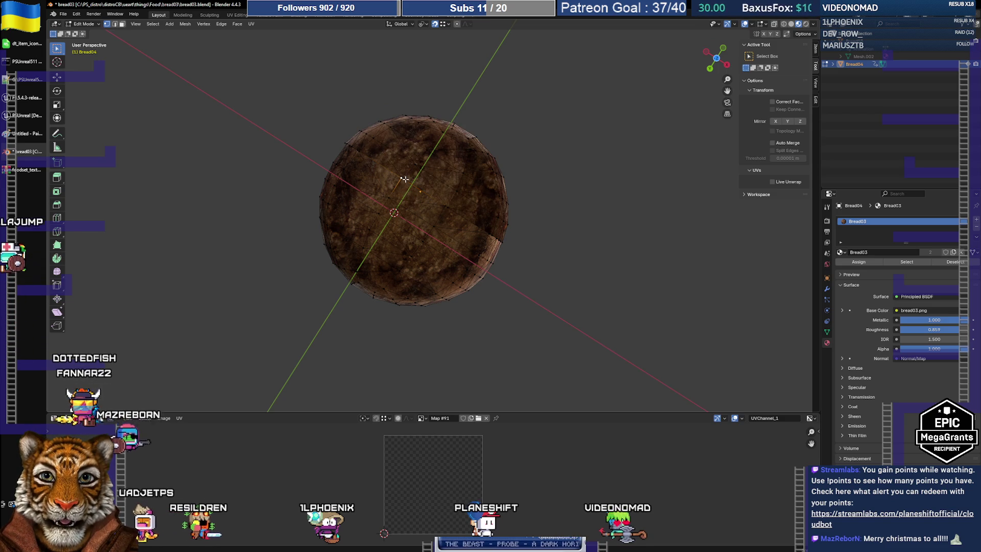
pyautogui.moveTo(404, 180)
pyautogui.mouseDown(button='middle')
pyautogui.moveTo(478, 247)
pyautogui.moveTo(474, 212)
pyautogui.mouseUp(button='middle')
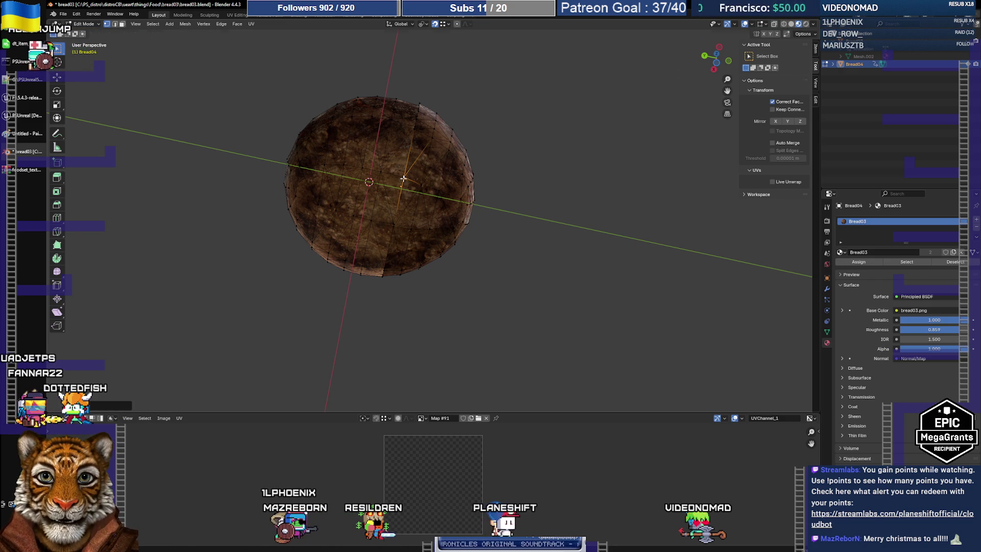
pyautogui.press('g')
pyautogui.moveTo(384, 270)
pyautogui.mouseDown(button='middle')
pyautogui.moveTo(479, 254)
pyautogui.moveTo(366, 200)
pyautogui.mouseUp(button='middle')
pyautogui.scroll(3, 459, 245)
pyautogui.press('g')
pyautogui.click(367, 199)
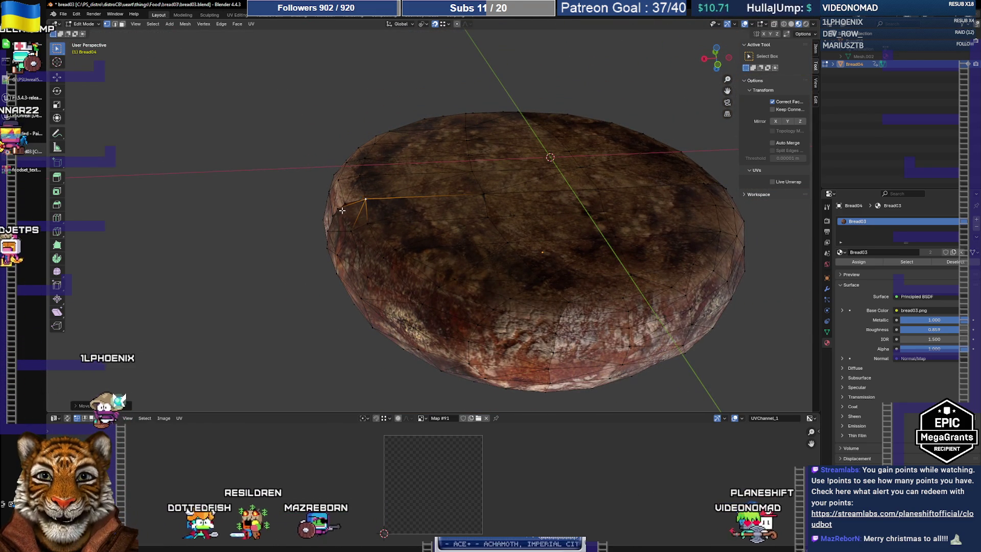
# Keep repositioning the seam vertex, lowering it to sit flush with the crust.
pyautogui.moveTo(367, 200); pyautogui.dragTo(414, 214, button='middle')
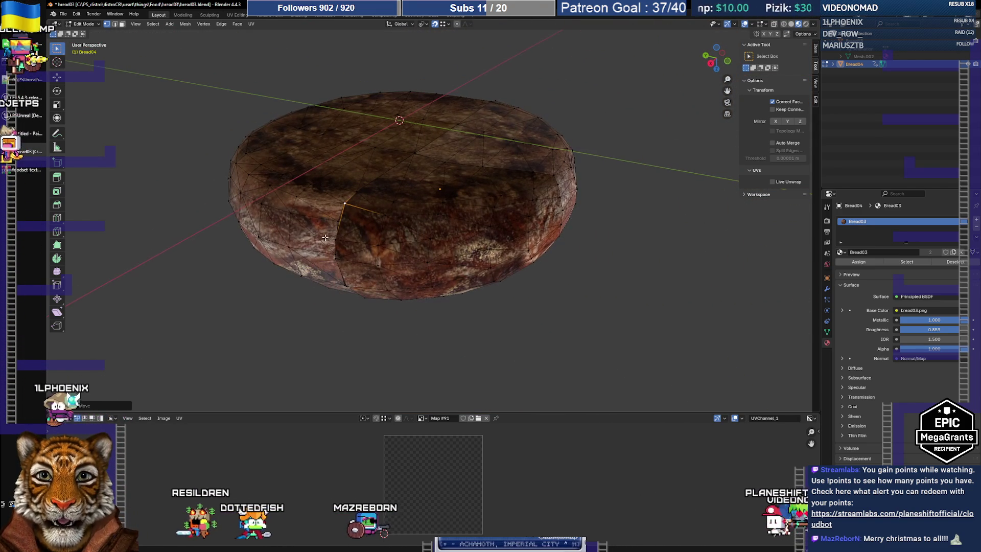
pyautogui.press('g')
pyautogui.click(339, 258)
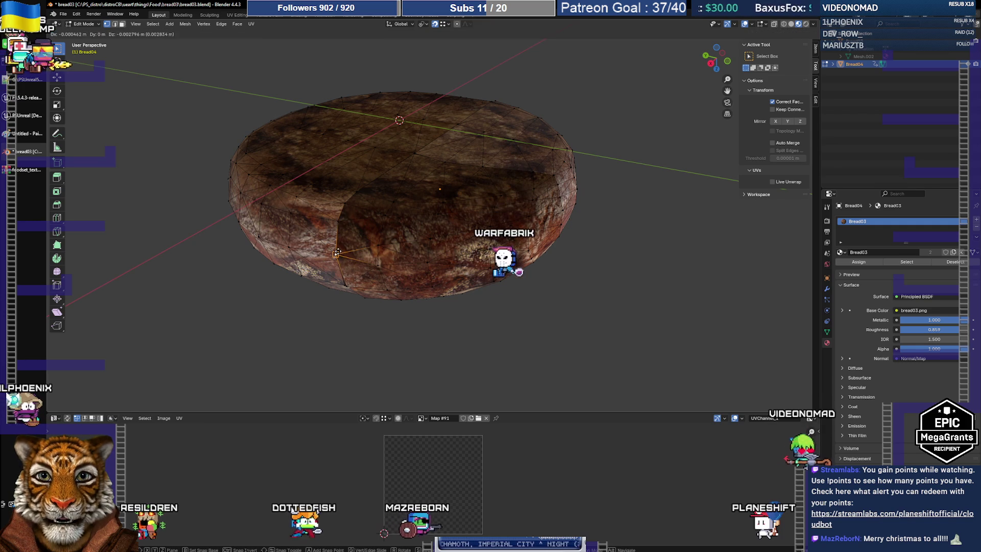
pyautogui.moveTo(338, 258); pyautogui.dragTo(346, 286, button='middle')
pyautogui.press('g')
pyautogui.click(361, 347)
pyautogui.moveTo(361, 347)
pyautogui.mouseDown(button='middle')
pyautogui.moveTo(383, 284)
pyautogui.moveTo(431, 225)
pyautogui.moveTo(395, 161)
pyautogui.mouseUp(button='middle')
pyautogui.click(402, 242)
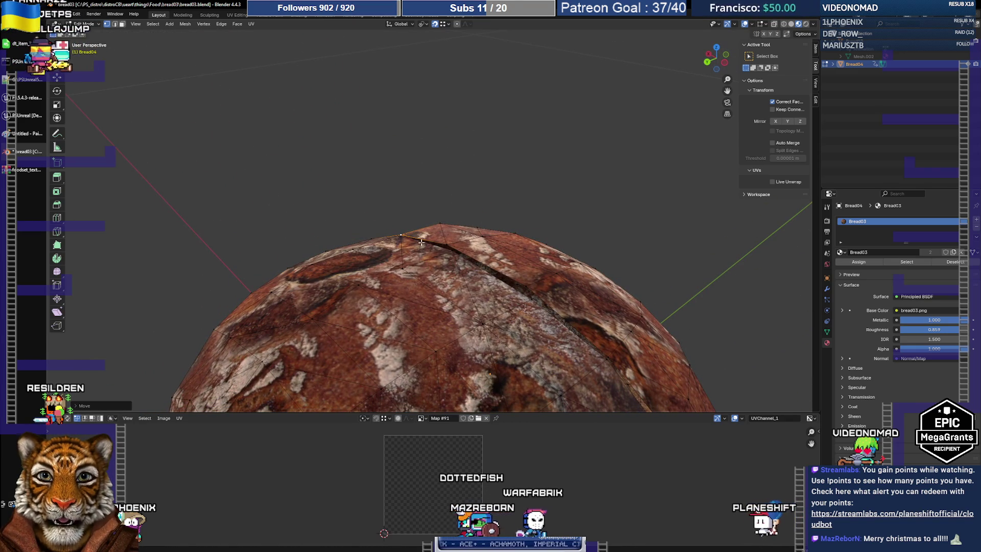
# Move another top-seam vertex into place and check the loaf from above and below.
pyautogui.click(532, 300)
pyautogui.moveTo(545, 335)
pyautogui.mouseDown(button='middle')
pyautogui.moveTo(382, 190)
pyautogui.moveTo(384, 215)
pyautogui.mouseUp(button='middle')
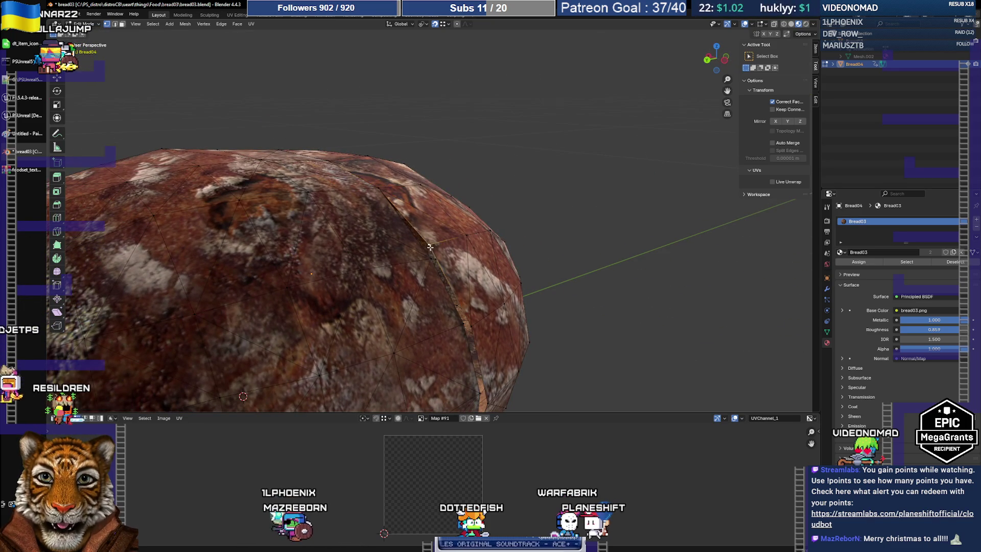
pyautogui.moveTo(478, 330); pyautogui.dragTo(490, 332, button='middle')
pyautogui.click(506, 251)
pyautogui.moveTo(500, 306)
pyautogui.mouseDown(button='middle')
pyautogui.moveTo(517, 302)
pyautogui.moveTo(487, 319)
pyautogui.moveTo(483, 266)
pyautogui.mouseUp(button='middle')
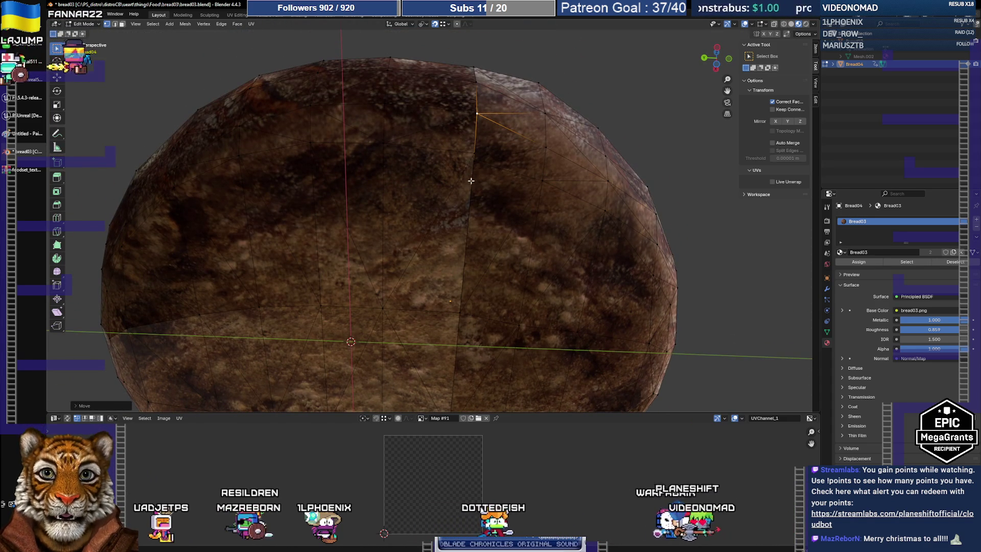
pyautogui.moveTo(471, 158)
pyautogui.mouseDown(button='middle')
pyautogui.moveTo(446, 306)
pyautogui.moveTo(425, 308)
pyautogui.mouseUp(button='middle')
pyautogui.scroll(-5, 423, 309)
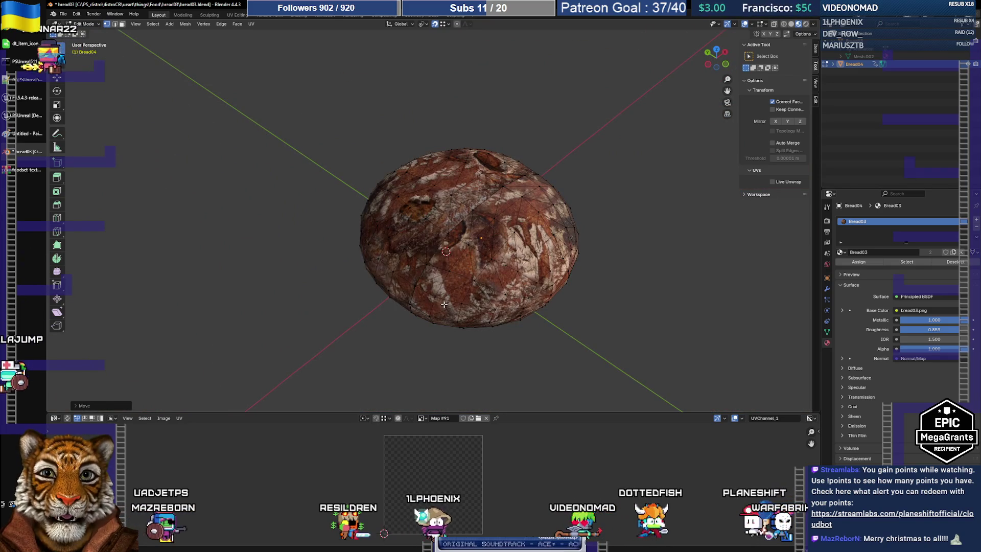
# Select all of the bread mesh and merge its vertices By Distance.
pyautogui.press('a')
pyautogui.press('m')
pyautogui.click(445, 303)
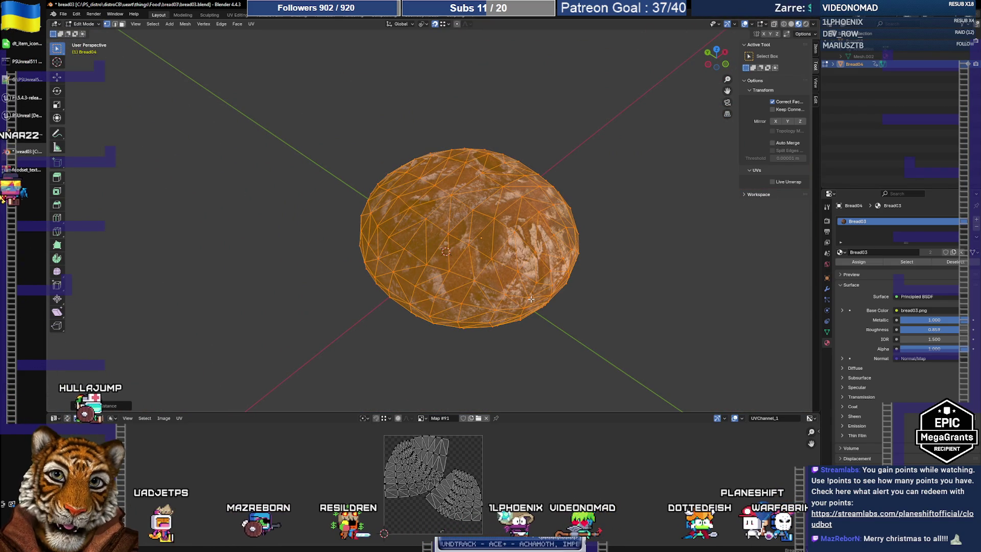
pyautogui.hotkey('alt', 'a')
pyautogui.moveTo(646, 222)
pyautogui.mouseDown(button='middle')
pyautogui.moveTo(585, 232)
pyautogui.moveTo(598, 294)
pyautogui.mouseUp(button='middle')
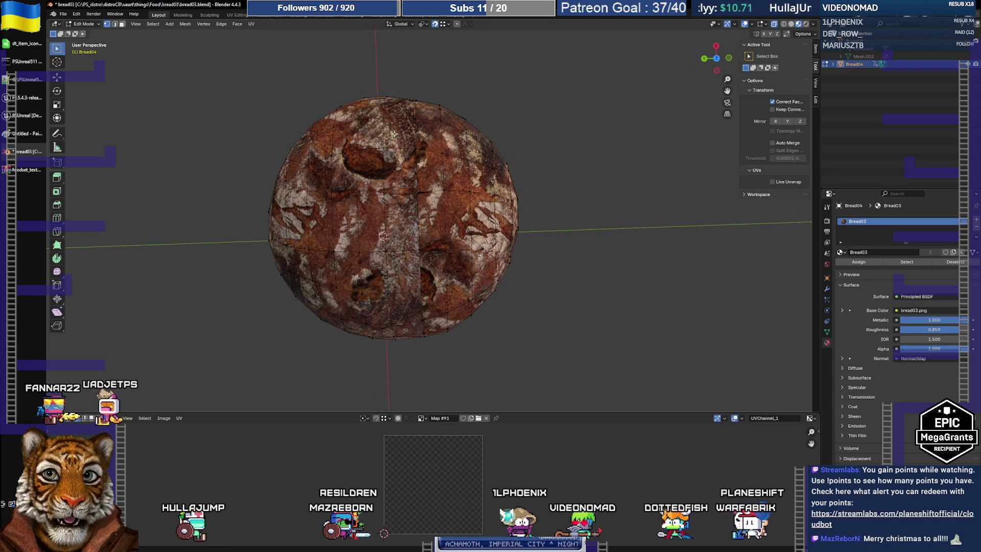
# Shift the central edge column about 0.0025 m along Z, then box-select the right half.
pyautogui.moveTo(404, 90); pyautogui.dragTo(439, 362)
pyautogui.moveTo(437, 307)
pyautogui.mouseDown(button='middle')
pyautogui.moveTo(432, 222)
pyautogui.moveTo(449, 232)
pyautogui.mouseUp(button='middle')
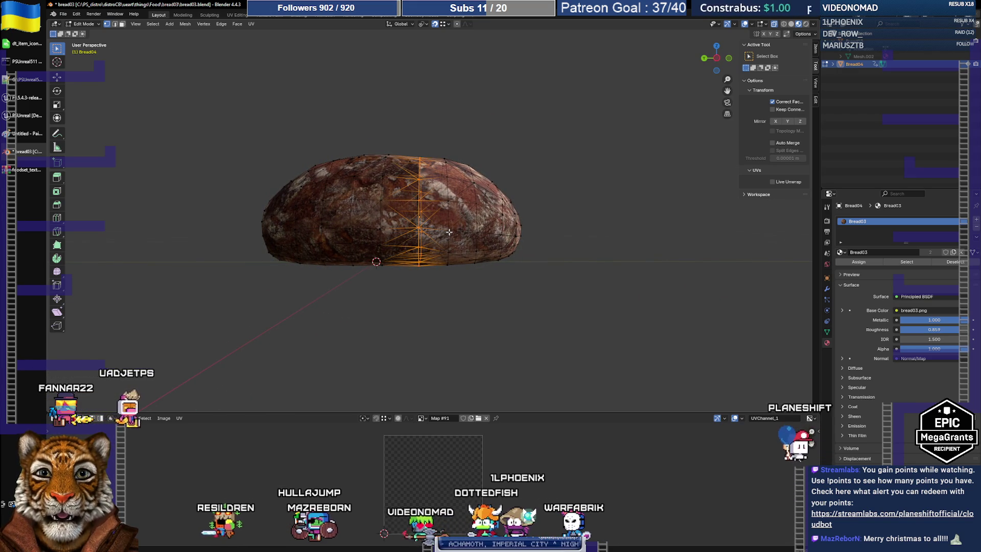
pyautogui.click(540, 203)
pyautogui.moveTo(402, 137); pyautogui.dragTo(429, 263)
pyautogui.press('g')
pyautogui.press('z')
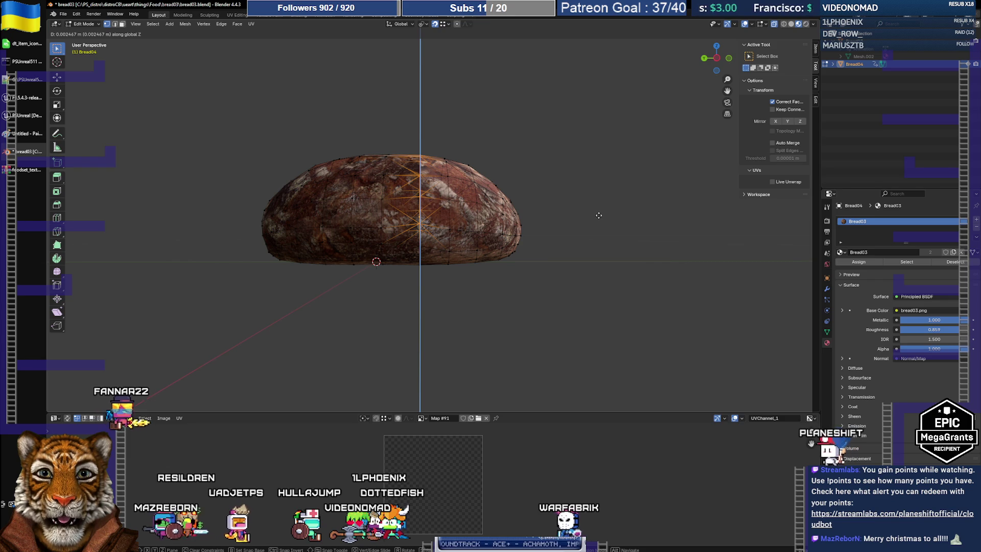
pyautogui.click(598, 216)
pyautogui.moveTo(559, 215)
pyautogui.mouseDown(button='middle')
pyautogui.moveTo(525, 223)
pyautogui.moveTo(539, 291)
pyautogui.mouseUp(button='middle')
pyautogui.moveTo(418, 98); pyautogui.dragTo(555, 355)
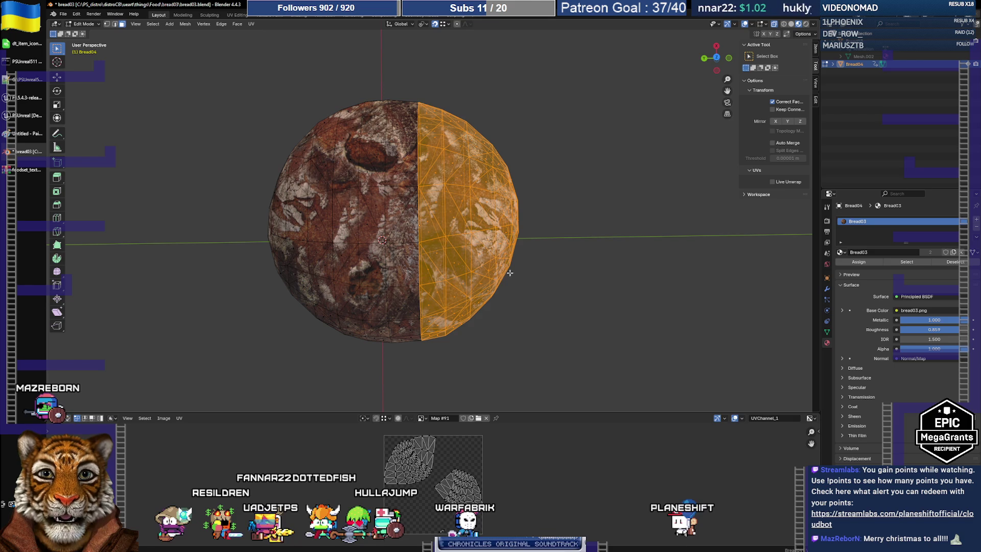
# Reselect the loaf's right half and display bread03.png behind its UVs in the UV editor.
pyautogui.moveTo(463, 264)
pyautogui.mouseDown(button='middle')
pyautogui.moveTo(442, 247)
pyautogui.moveTo(453, 298)
pyautogui.moveTo(463, 286)
pyautogui.mouseUp(button='middle')
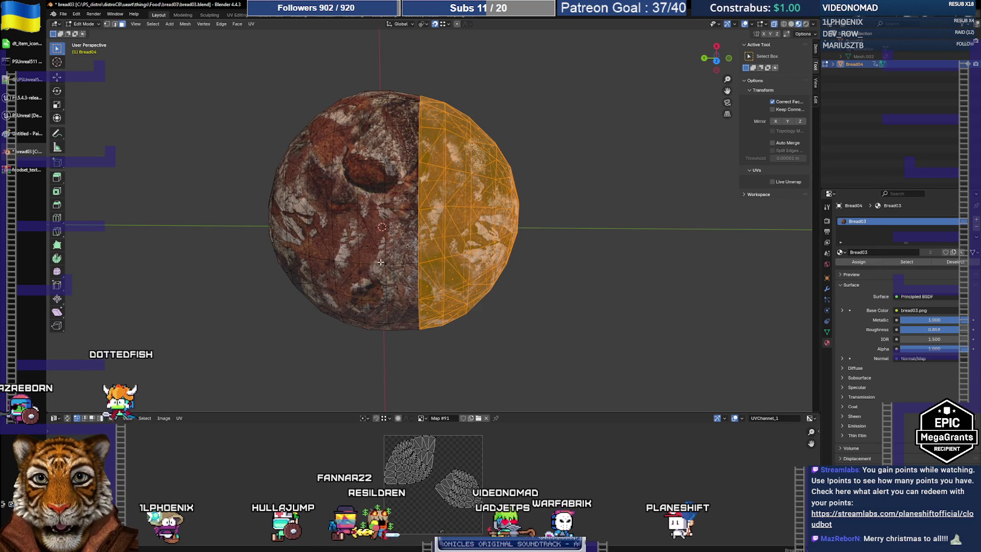
pyautogui.moveTo(220, 33); pyautogui.dragTo(417, 352)
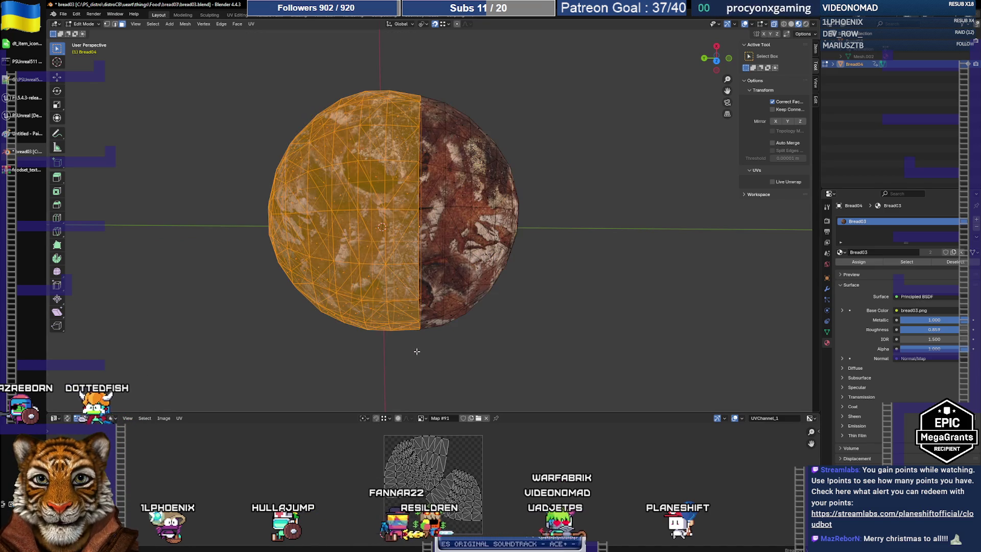
pyautogui.moveTo(421, 79)
pyautogui.mouseDown()
pyautogui.moveTo(603, 376)
pyautogui.moveTo(597, 344)
pyautogui.mouseUp()
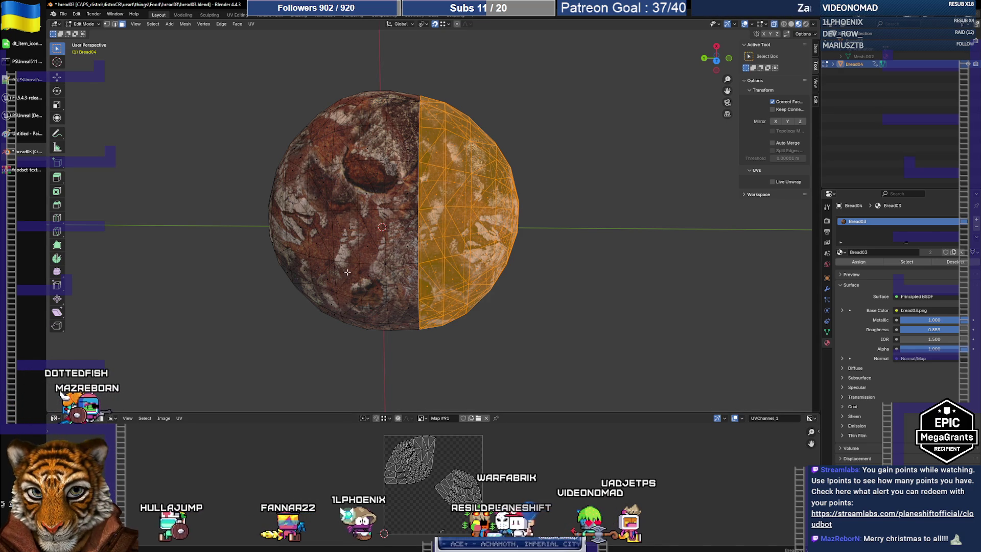
pyautogui.click(421, 418)
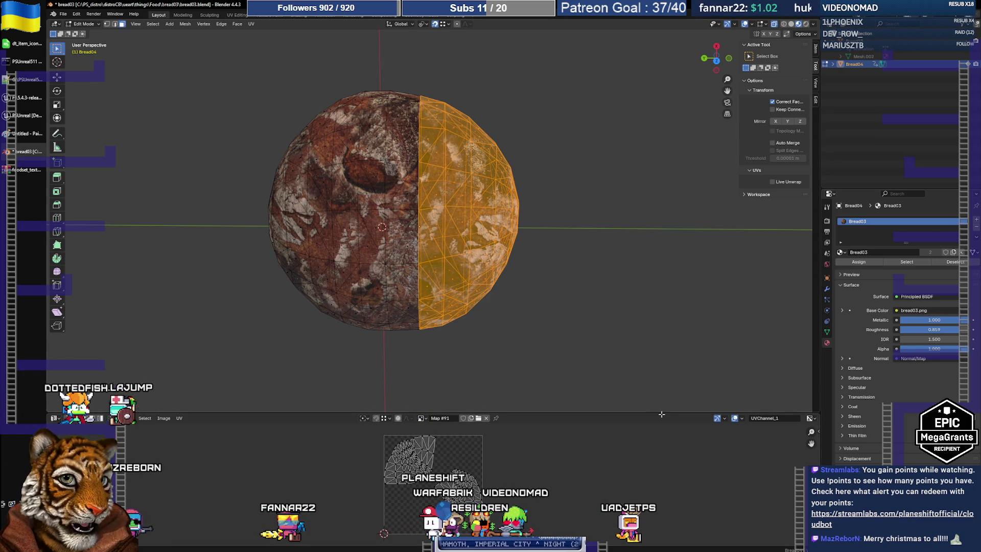
pyautogui.click(422, 418)
pyautogui.write('b')
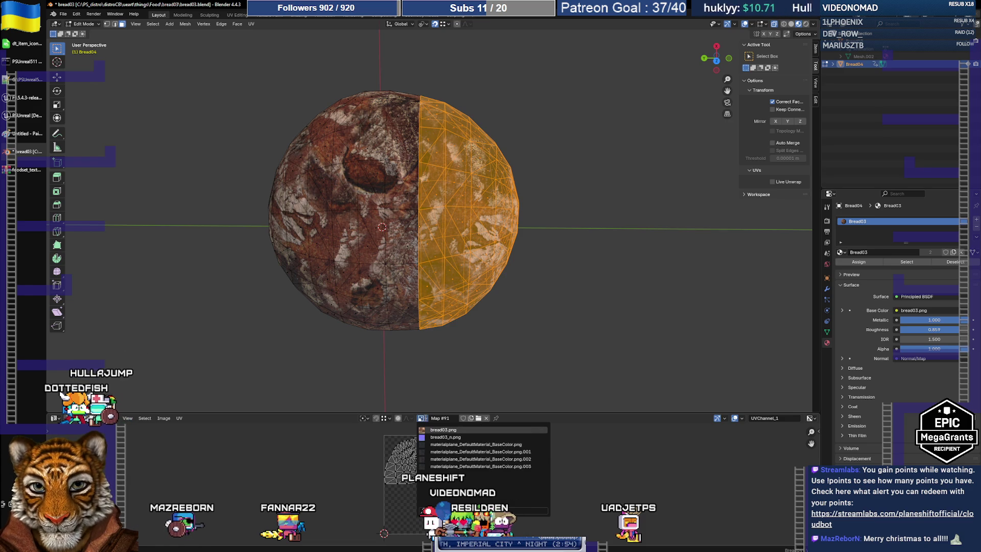
pyautogui.click(455, 431)
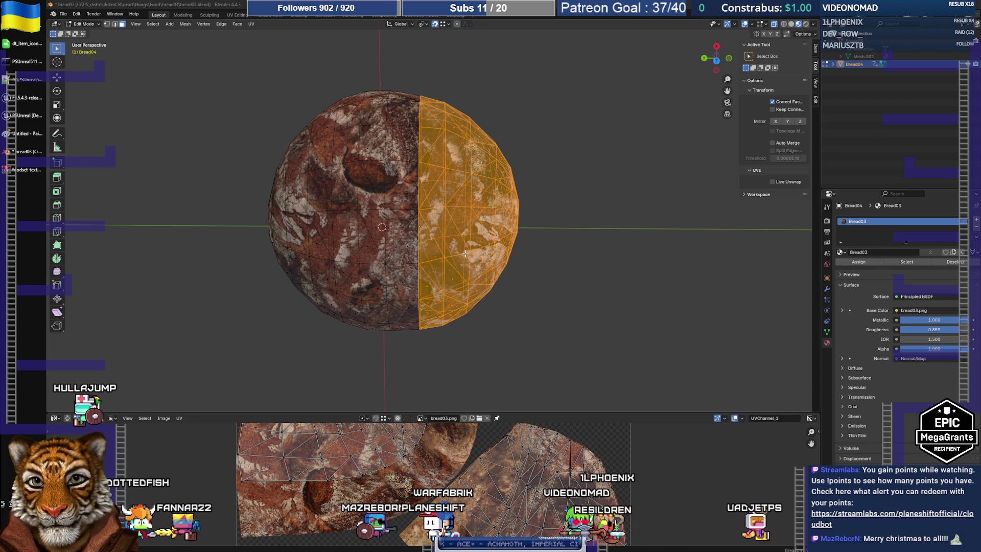
# Enlarge the UV editor, move the upper-left UV island, and return to Object Mode.
pyautogui.moveTo(402, 275)
pyautogui.mouseDown(button='middle')
pyautogui.moveTo(396, 294)
pyautogui.moveTo(390, 250)
pyautogui.moveTo(385, 266)
pyautogui.moveTo(409, 307)
pyautogui.mouseUp(button='middle')
pyautogui.moveTo(450, 411); pyautogui.dragTo(451, 295)
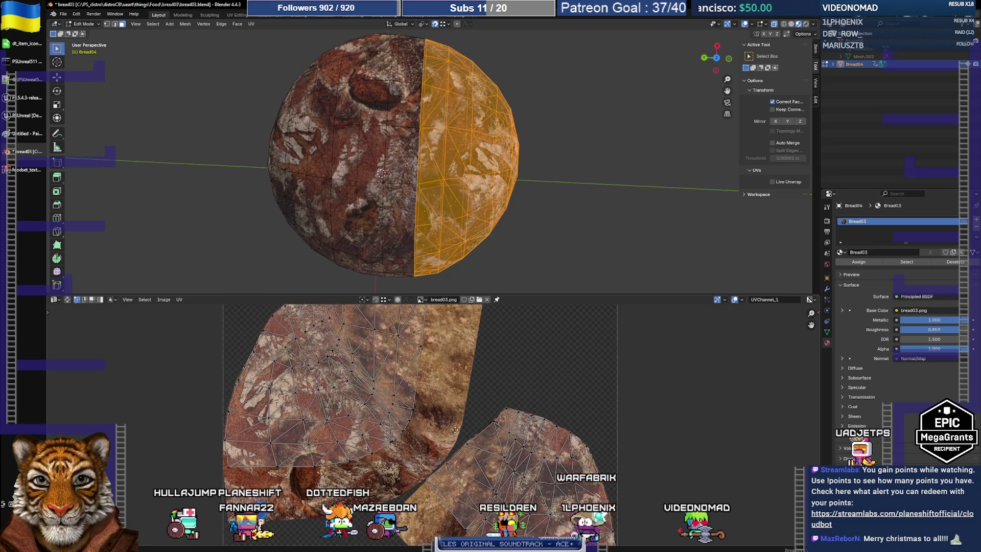
pyautogui.scroll(-2, 455, 429)
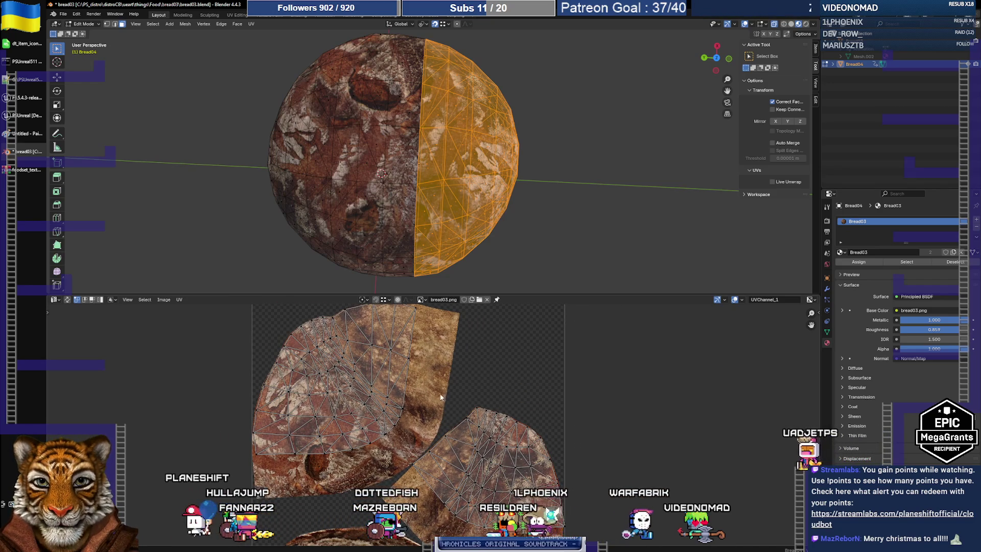
pyautogui.scroll(-2, 442, 397)
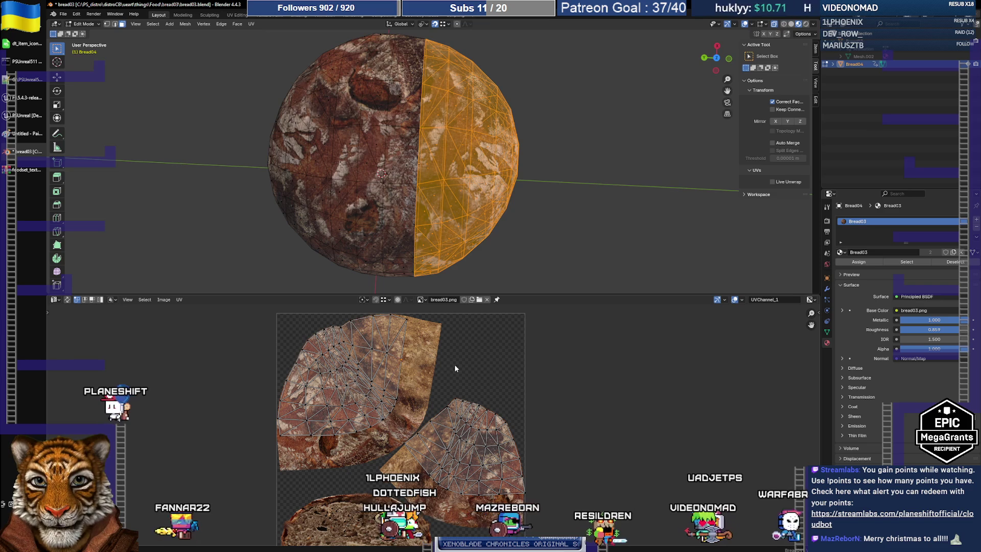
pyautogui.press('l')
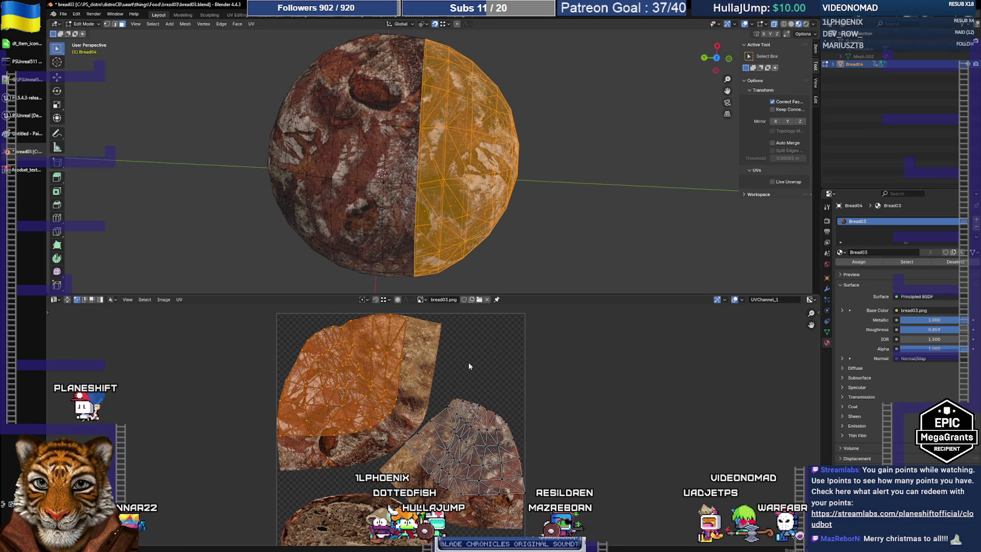
pyautogui.press('g')
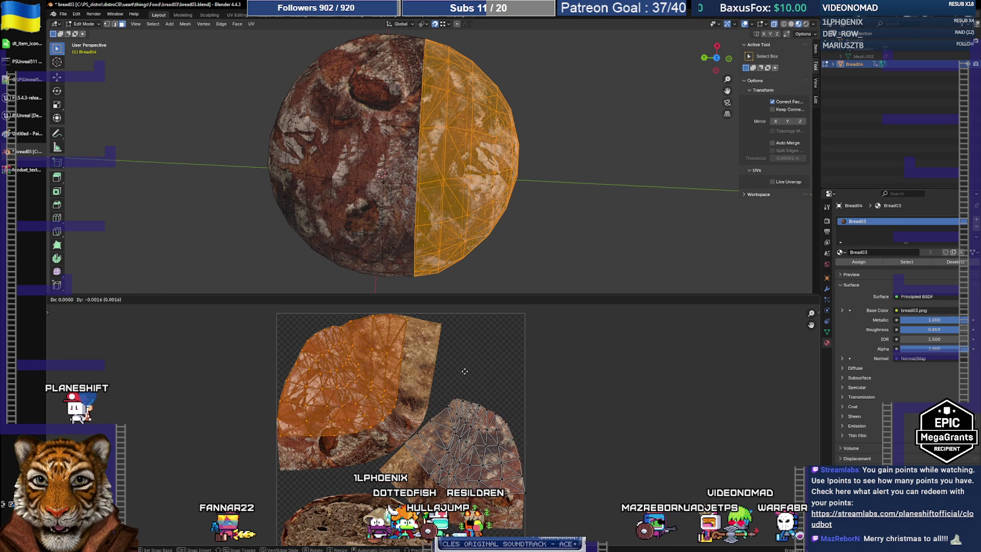
pyautogui.rightClick(468, 374)
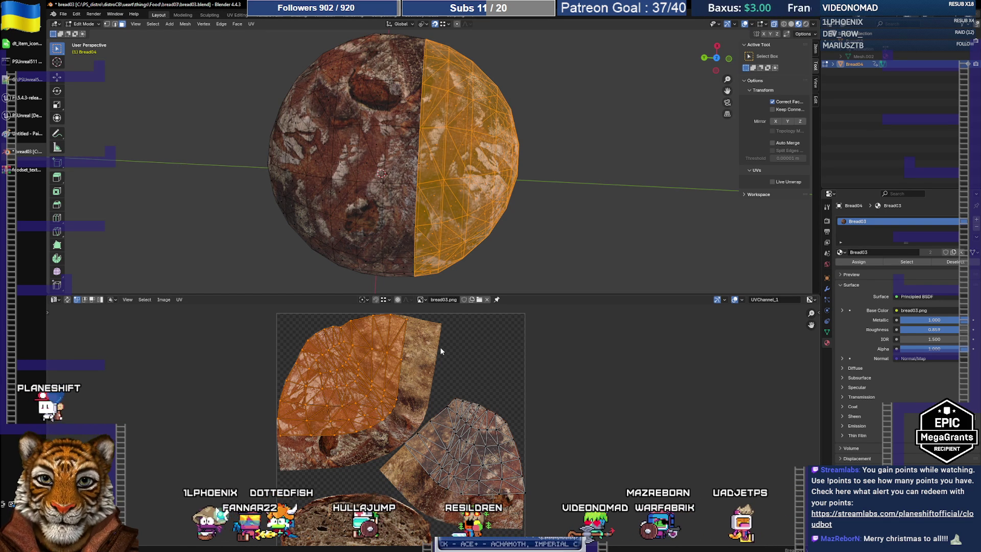
pyautogui.press('g')
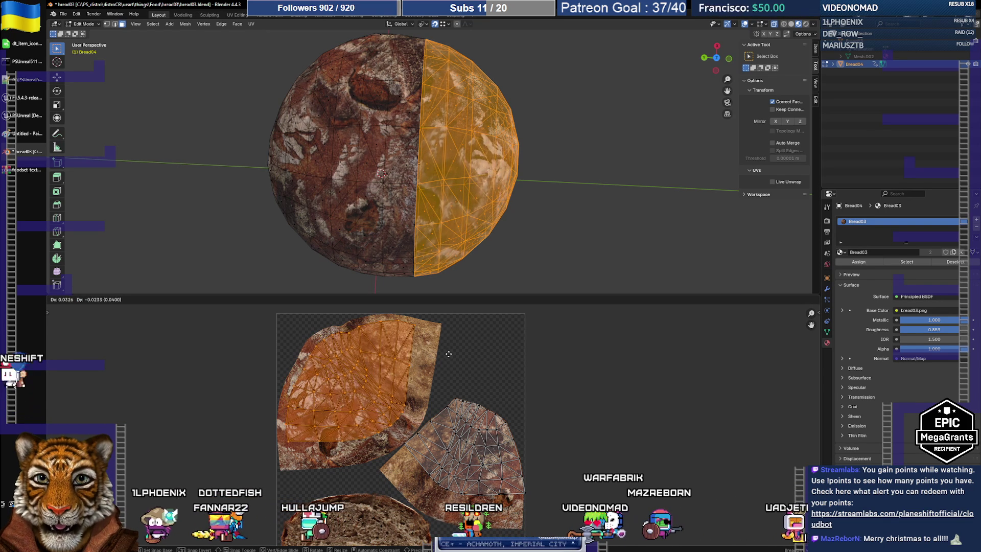
pyautogui.click(450, 355)
pyautogui.press('Tab')
pyautogui.moveTo(583, 213)
pyautogui.mouseDown(button='middle')
pyautogui.moveTo(504, 211)
pyautogui.moveTo(505, 184)
pyautogui.moveTo(365, 153)
pyautogui.moveTo(382, 156)
pyautogui.mouseUp(button='middle')
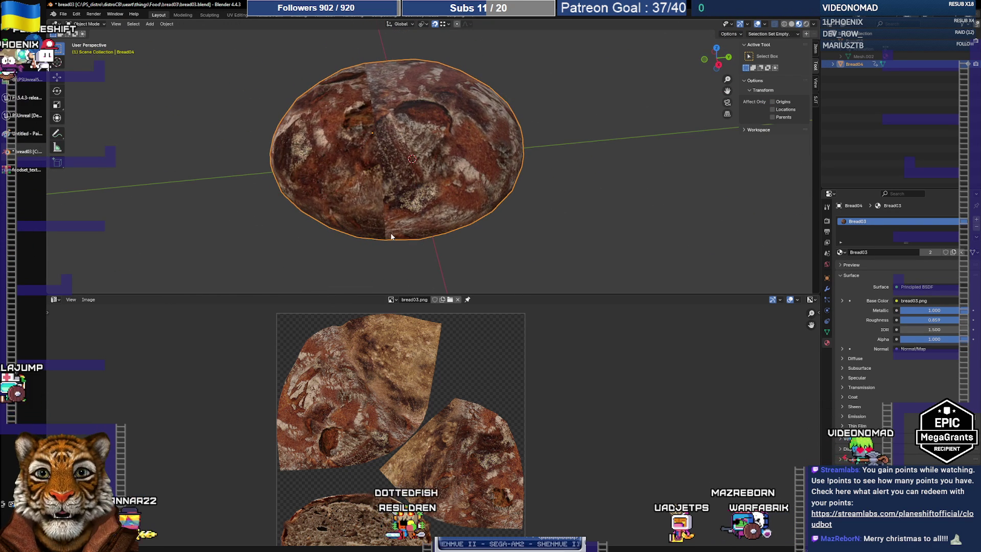
# Back in Edit Mode, select the whole lower-right UV island and rotate it.
pyautogui.moveTo(379, 84)
pyautogui.mouseDown(button='middle')
pyautogui.moveTo(558, 124)
pyautogui.moveTo(426, 150)
pyautogui.moveTo(442, 148)
pyautogui.moveTo(533, 207)
pyautogui.mouseUp(button='middle')
pyautogui.press('Tab')
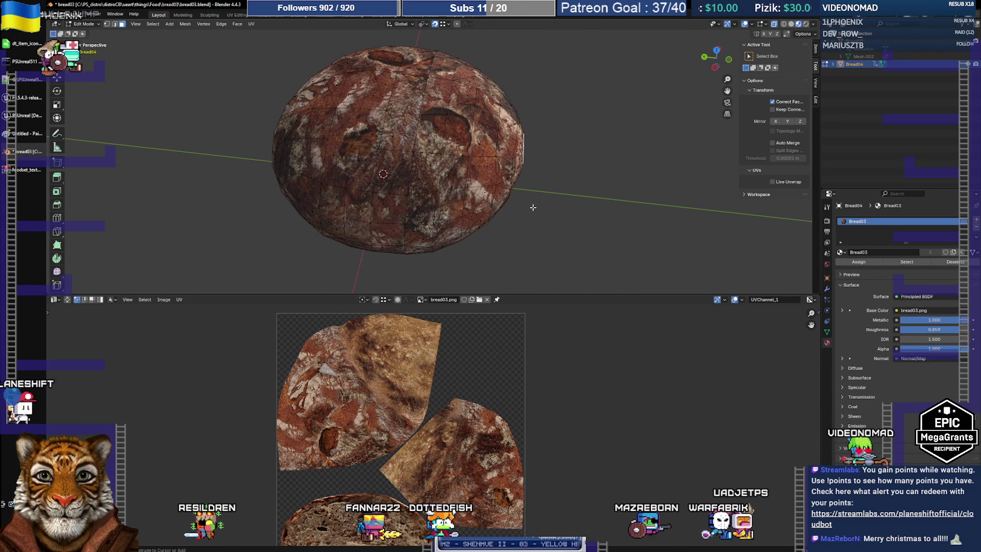
pyautogui.press('l')
pyautogui.click(464, 383)
pyautogui.moveTo(442, 398); pyautogui.dragTo(536, 443)
pyautogui.hotkey('ctrl', 'l')
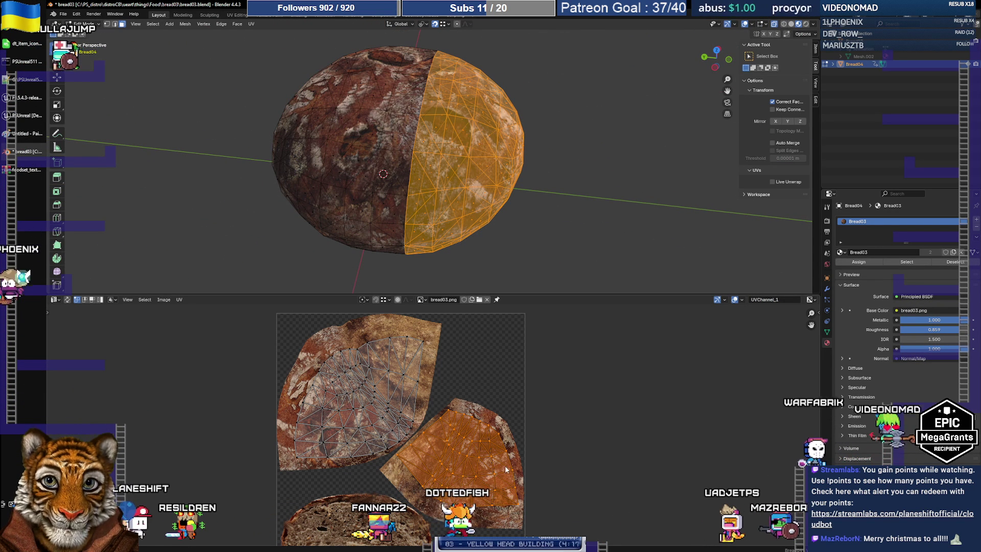
pyautogui.press('r')
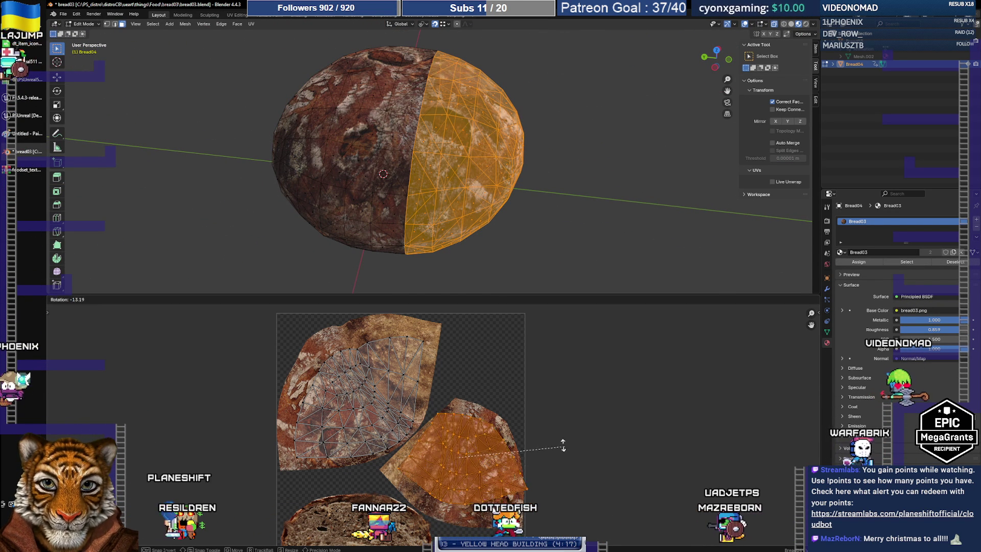
pyautogui.click(547, 432)
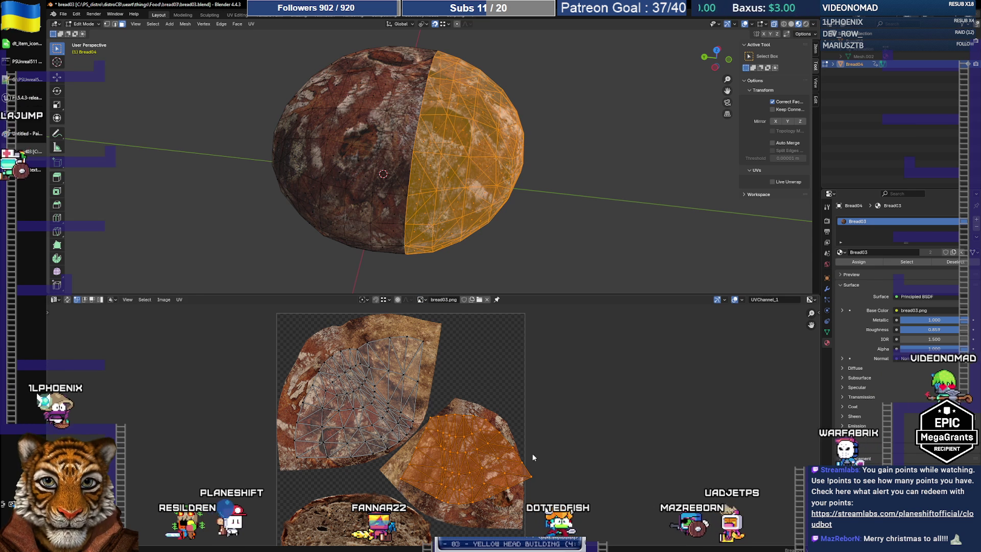
# Rotate the lower-right island further to 15.9° and shift it left, then clear the selection.
pyautogui.click(179, 299)
pyautogui.moveTo(214, 321)
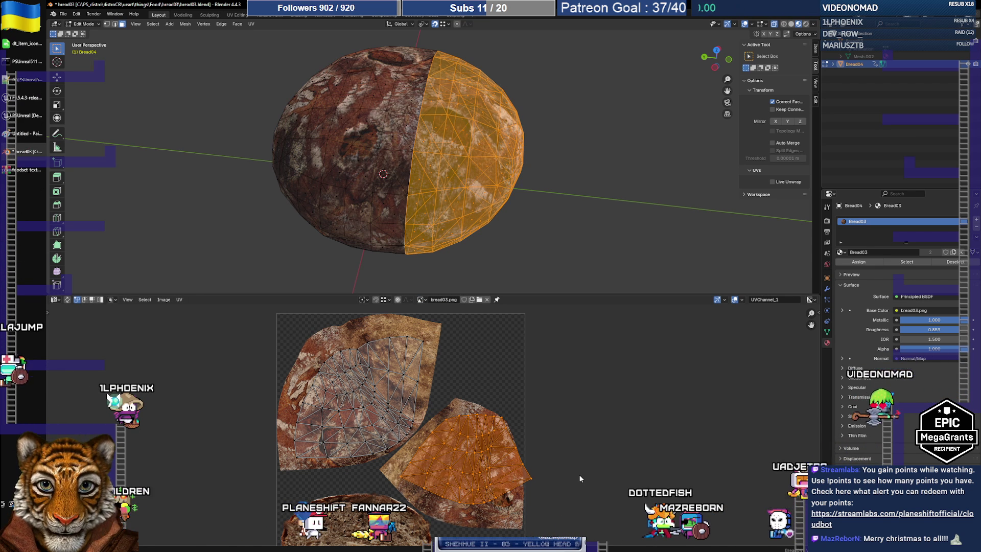
pyautogui.press('r')
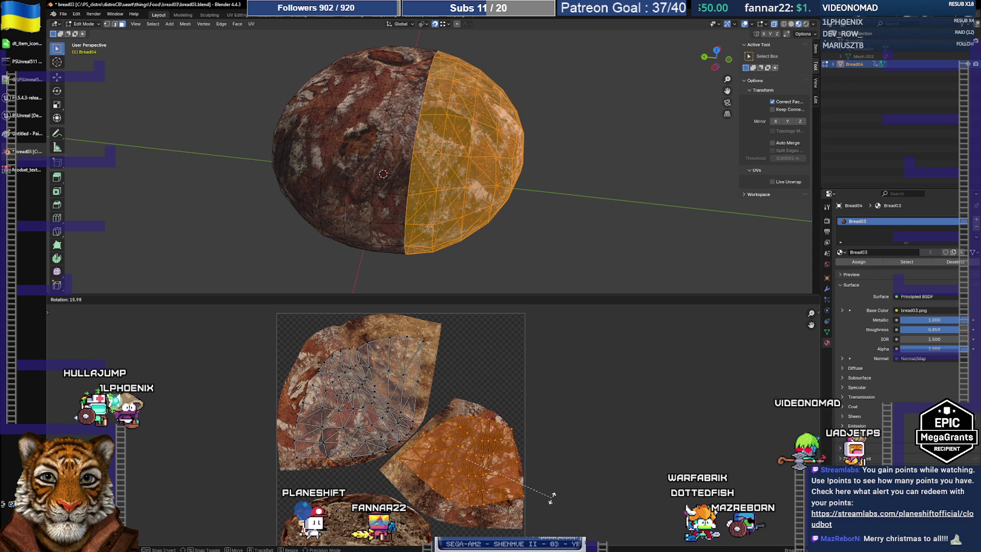
pyautogui.click(553, 496)
pyautogui.moveTo(317, 98)
pyautogui.mouseDown(button='middle')
pyautogui.moveTo(339, 149)
pyautogui.moveTo(300, 145)
pyautogui.mouseUp(button='middle')
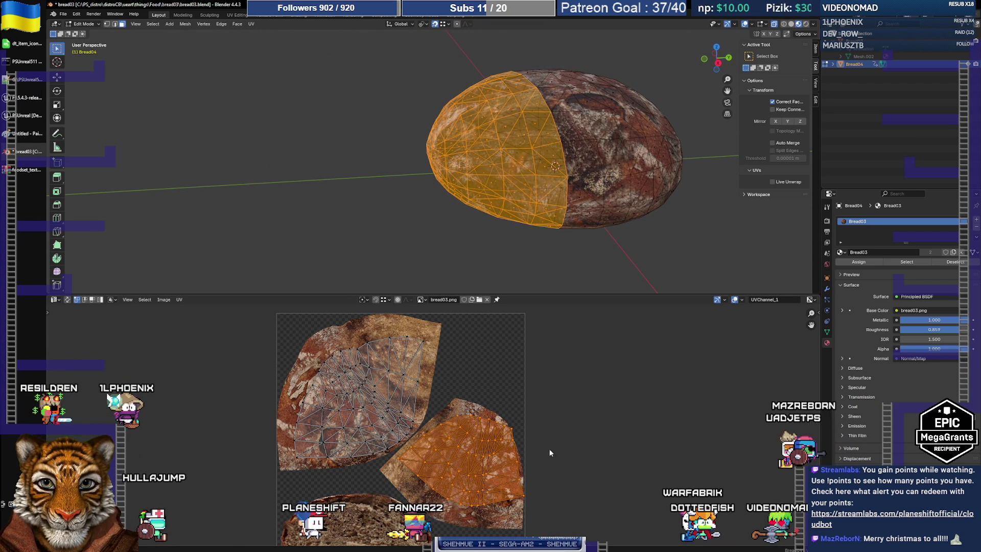
pyautogui.press('g')
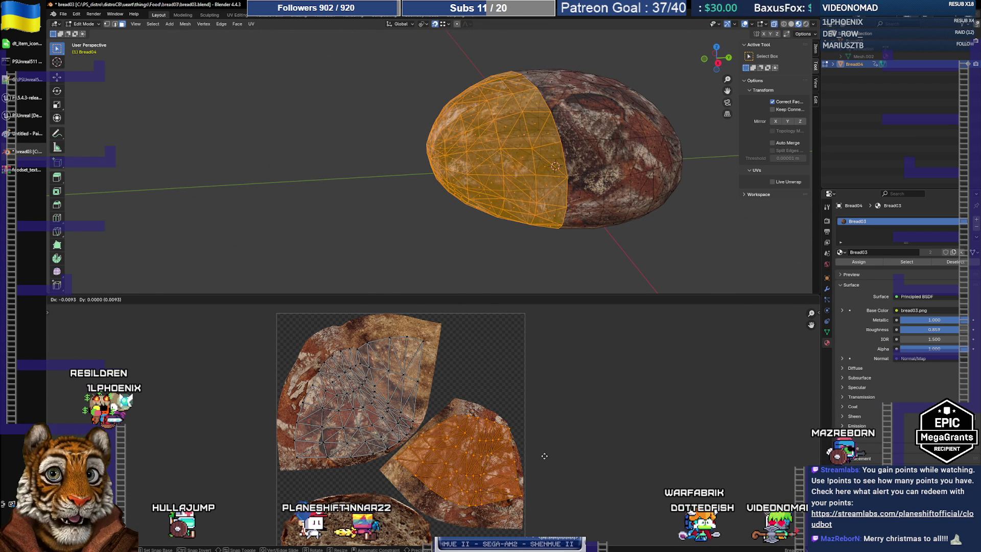
pyautogui.click(545, 456)
pyautogui.click(639, 266)
pyautogui.moveTo(639, 266)
pyautogui.mouseDown(button='middle')
pyautogui.moveTo(565, 232)
pyautogui.moveTo(691, 260)
pyautogui.moveTo(618, 250)
pyautogui.mouseUp(button='middle')
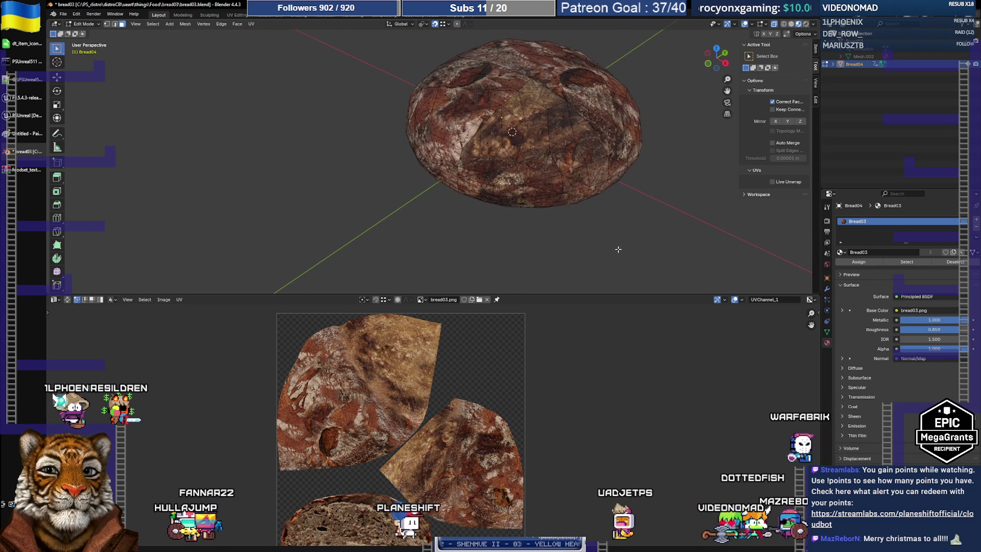
# Select the lower-right UV island and rotate it.
pyautogui.hotkey('ctrl', 'l')
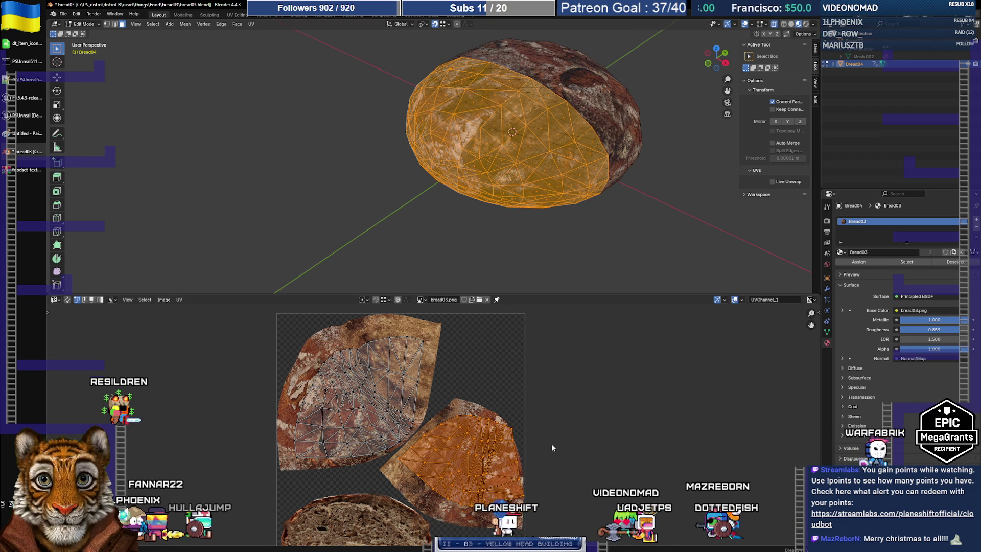
pyautogui.click(543, 469)
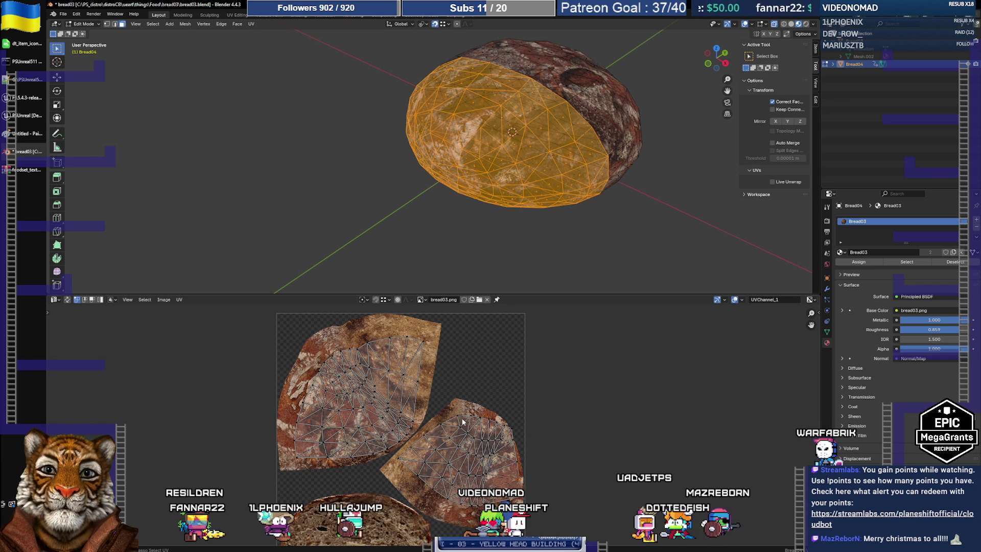
pyautogui.click(463, 422)
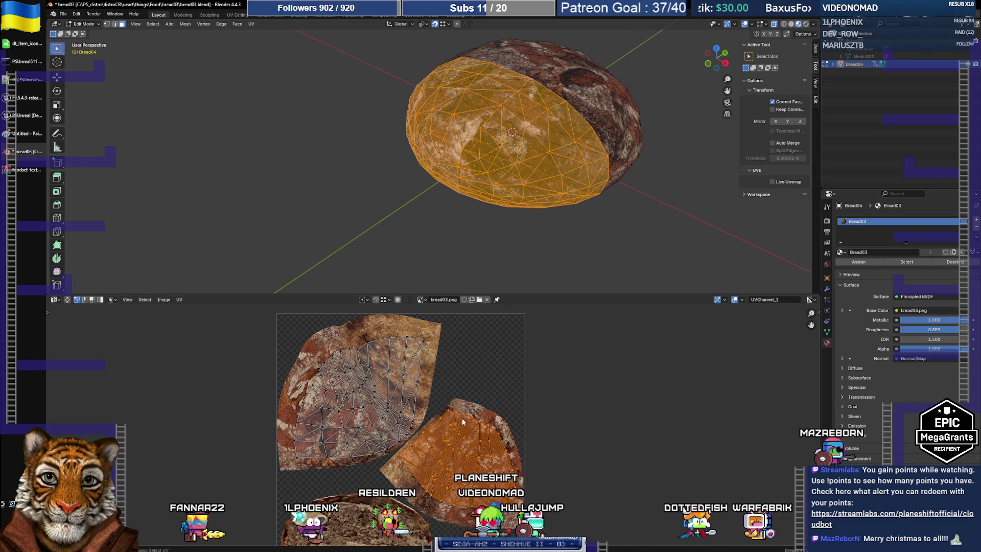
pyautogui.keyDown('ctrl'); pyautogui.moveTo(463, 422); pyautogui.dragTo(463, 422, button='right'); pyautogui.keyUp('ctrl')
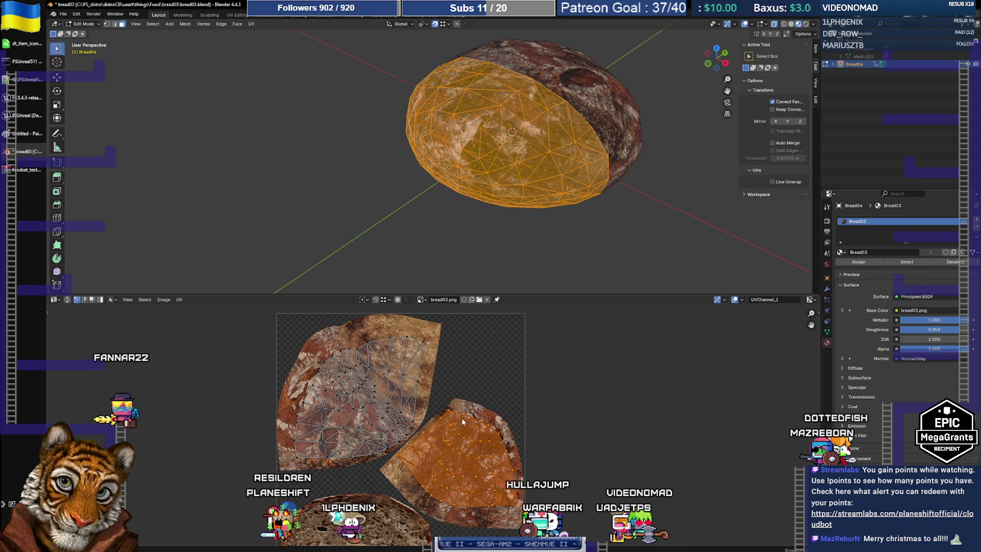
pyautogui.press('r')
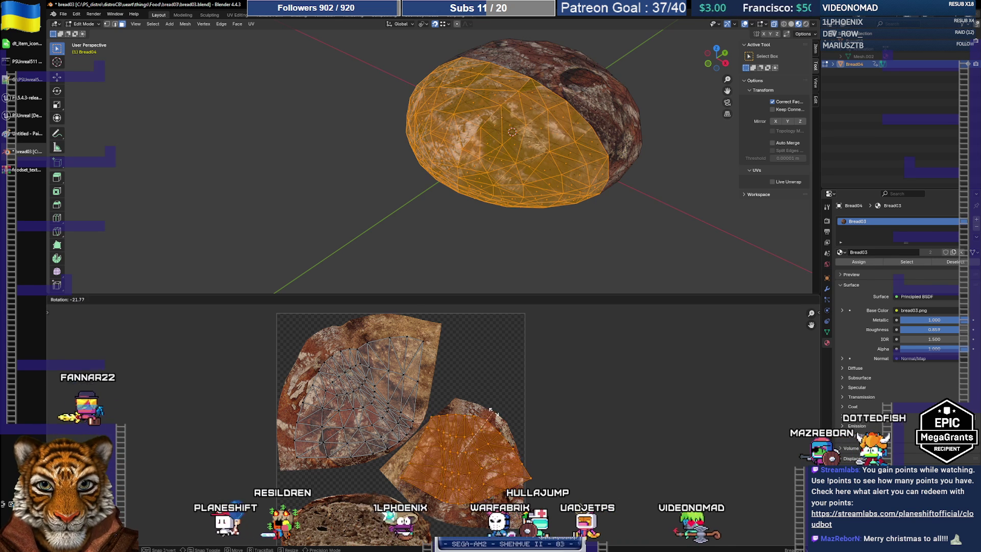
pyautogui.click(494, 413)
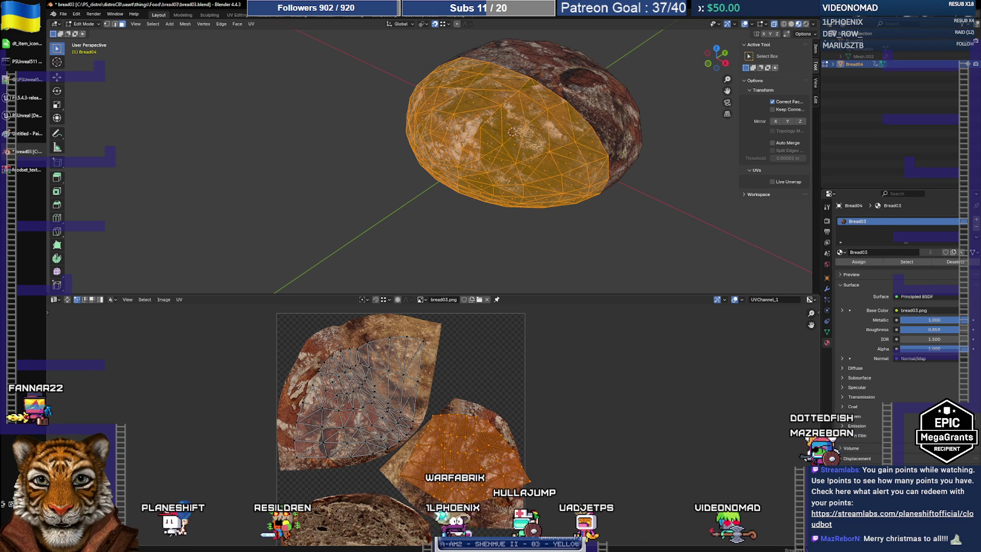
# Mirror the island on the Y axis, rotate it again, and shift it slightly down.
pyautogui.click(178, 299)
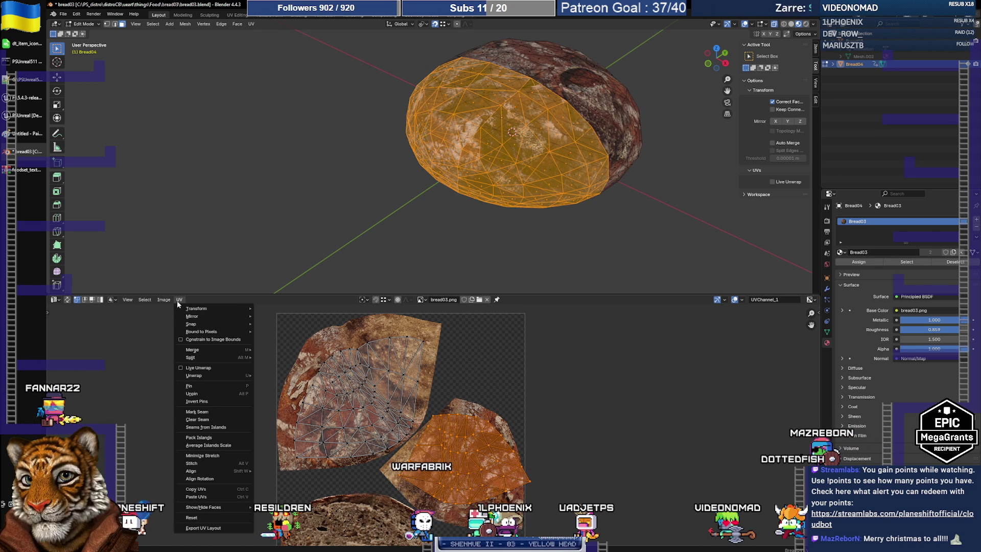
pyautogui.click(274, 335)
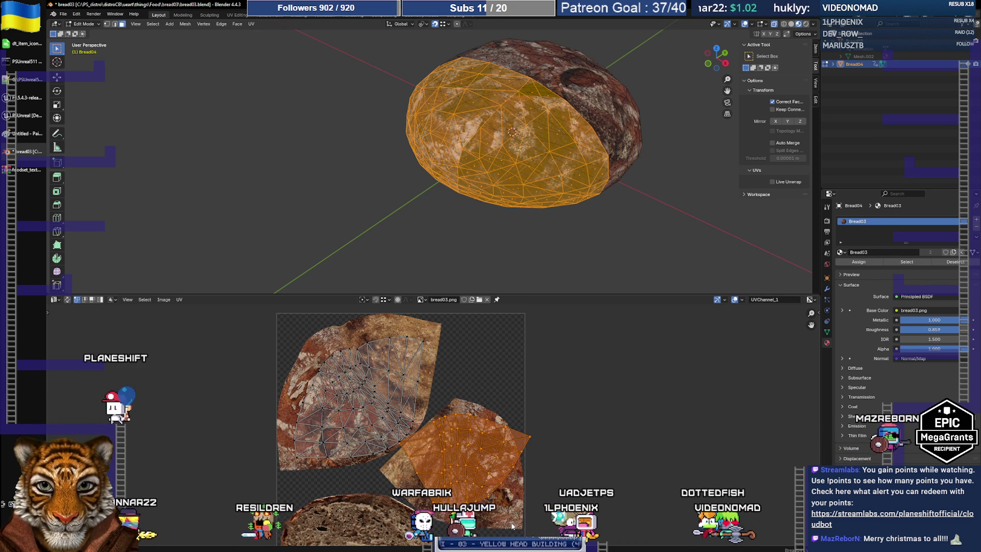
pyautogui.press('r')
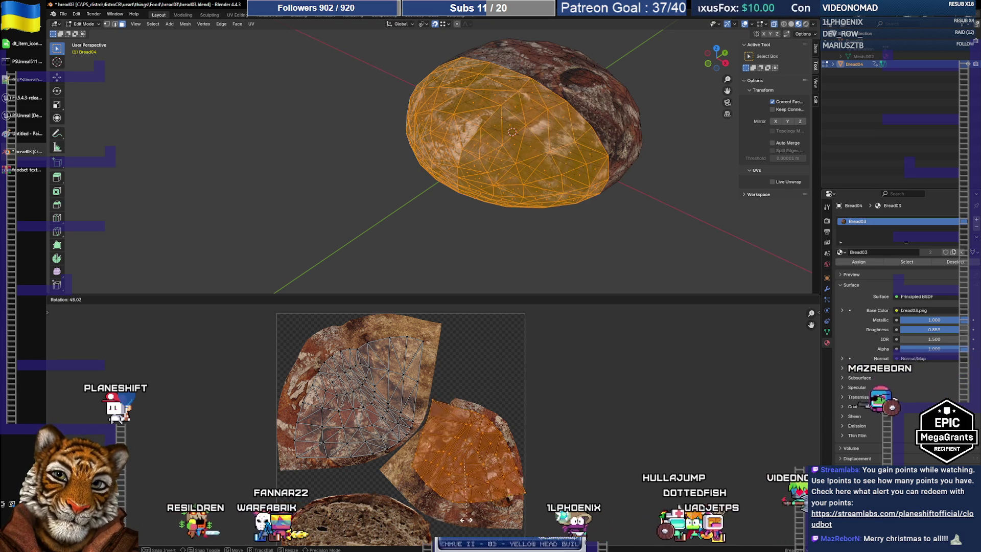
pyautogui.click(454, 518)
pyautogui.press('g')
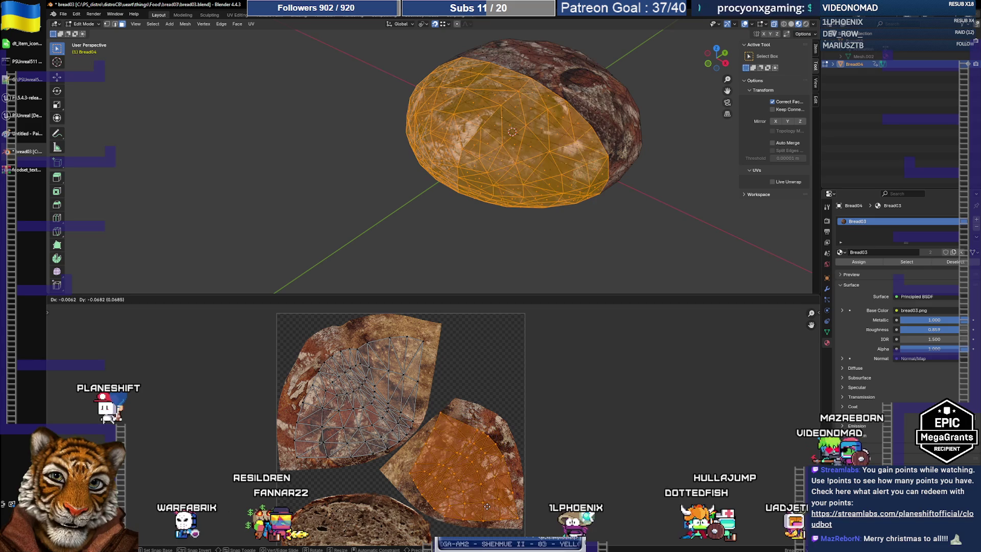
pyautogui.click(491, 500)
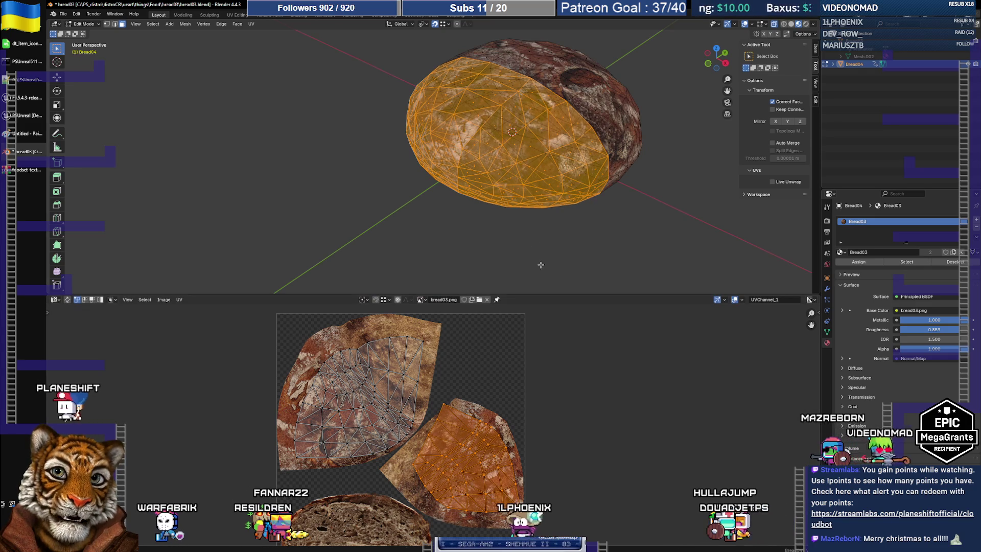
pyautogui.moveTo(553, 238)
pyautogui.mouseDown(button='middle')
pyautogui.moveTo(517, 179)
pyautogui.moveTo(697, 238)
pyautogui.mouseUp(button='middle')
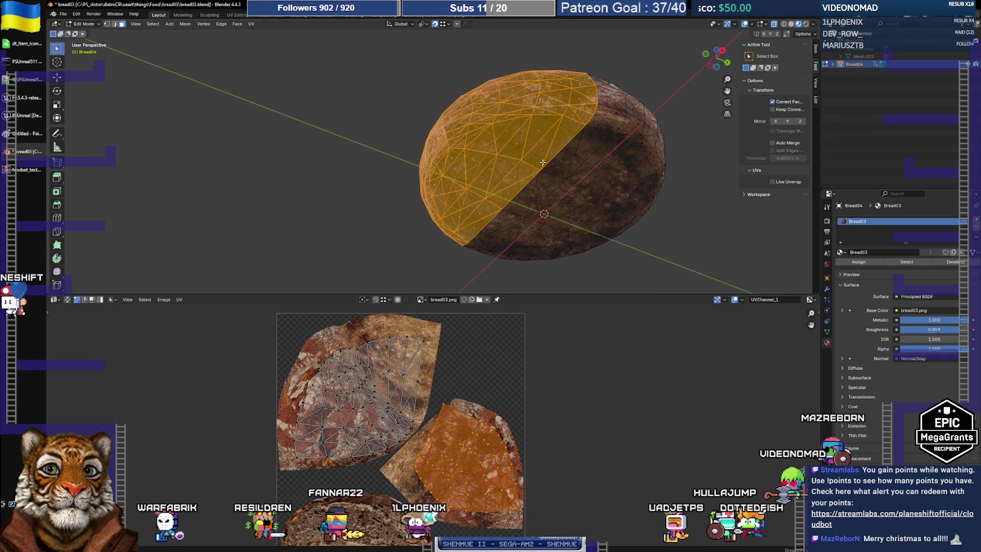
# Re-enter Edit Mode and rotate and reposition the lower UV island.
pyautogui.click(696, 239)
pyautogui.press('Tab')
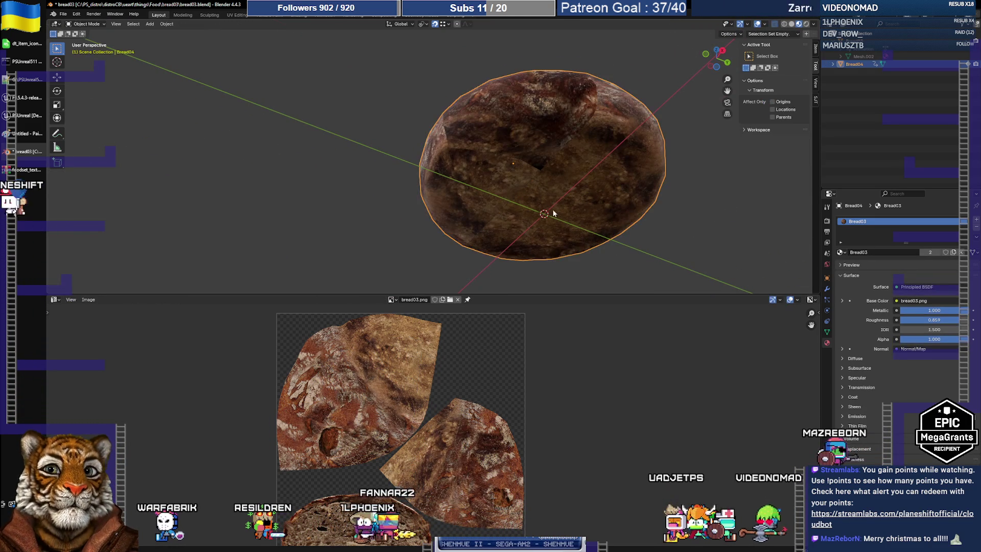
pyautogui.moveTo(542, 182)
pyautogui.mouseDown(button='middle')
pyautogui.moveTo(561, 161)
pyautogui.moveTo(549, 231)
pyautogui.moveTo(535, 174)
pyautogui.moveTo(538, 226)
pyautogui.mouseUp(button='middle')
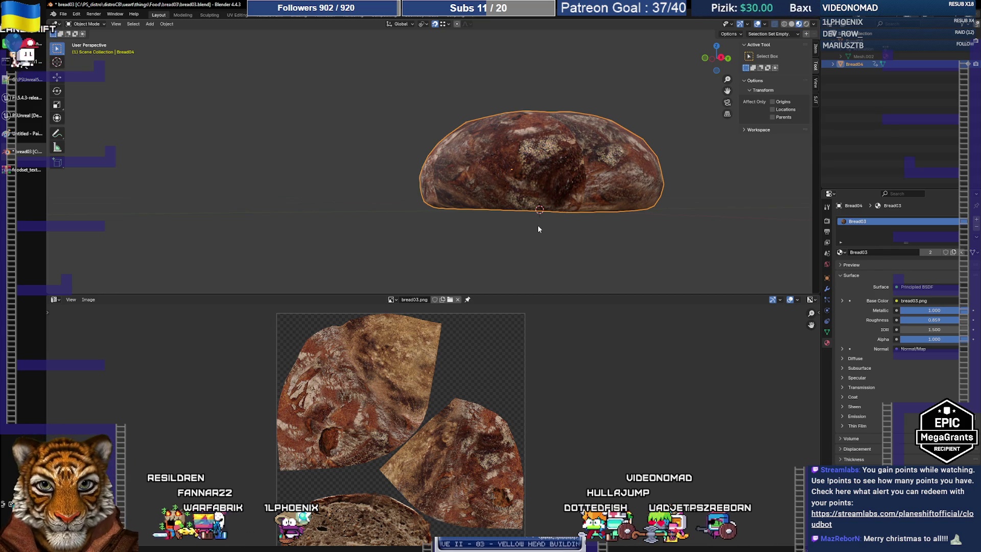
pyautogui.press('Tab')
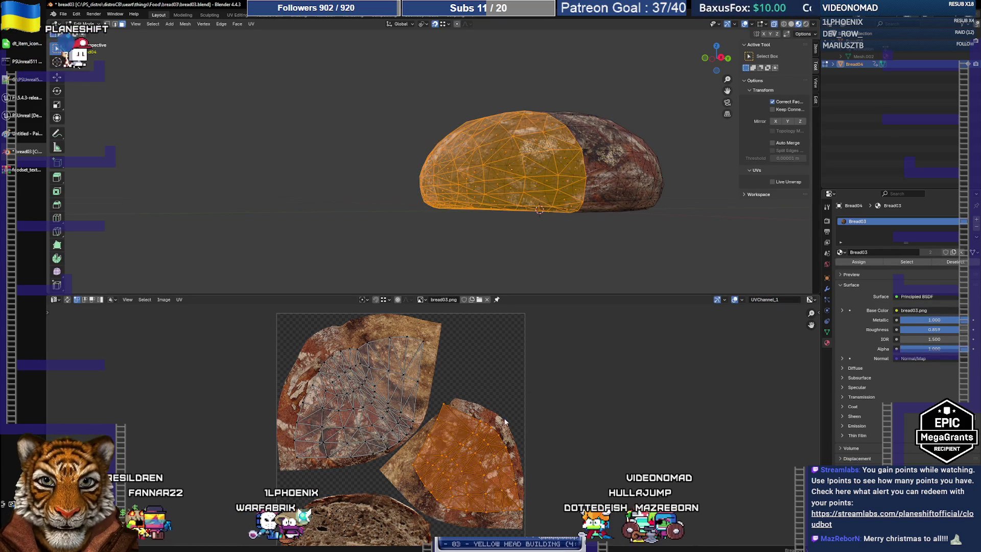
pyautogui.moveTo(487, 438); pyautogui.dragTo(480, 430, button='middle')
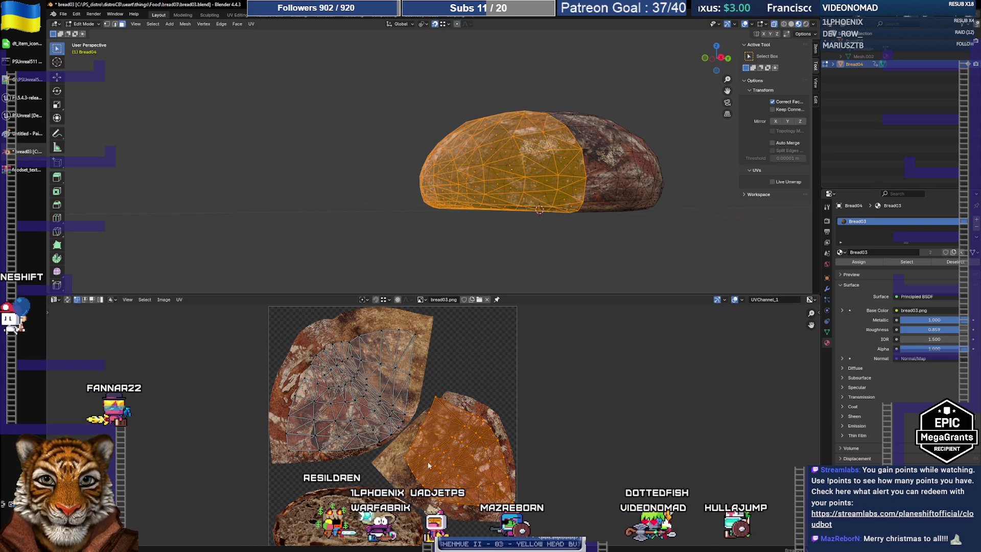
pyautogui.press('r')
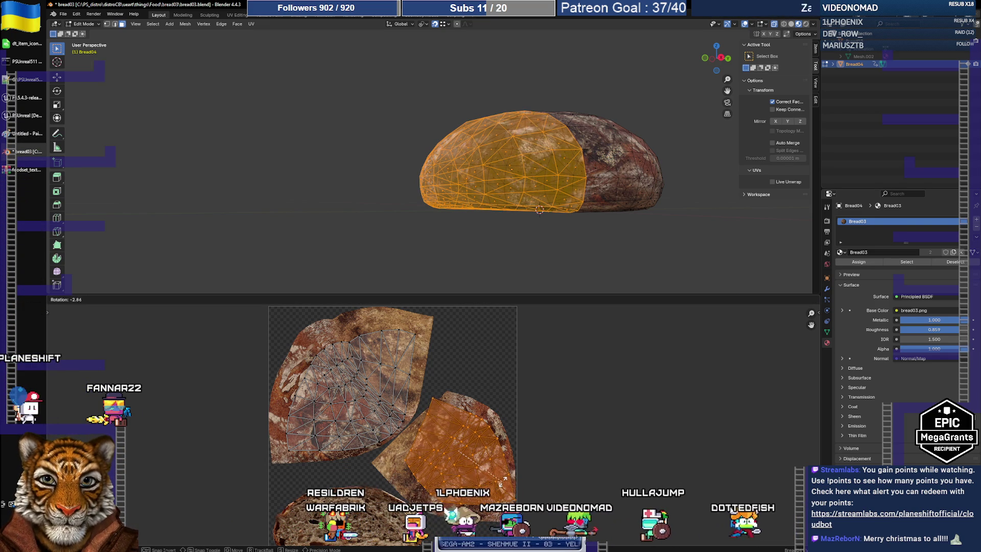
pyautogui.click(506, 476)
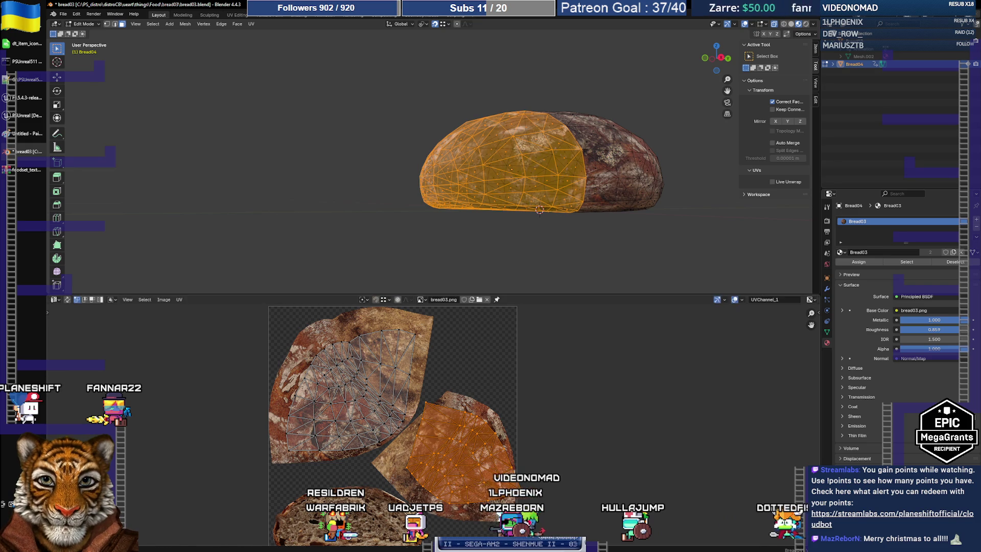
pyautogui.press('g')
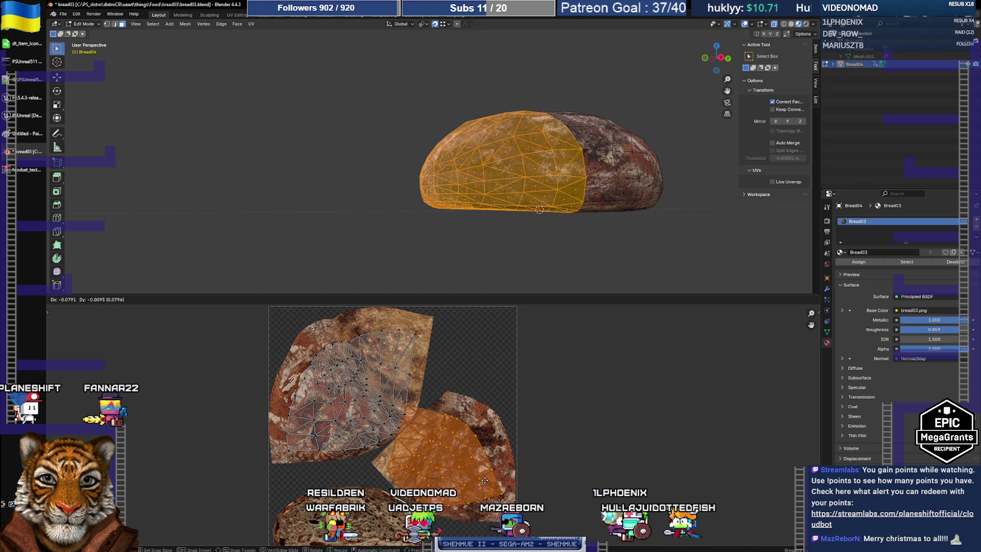
pyautogui.click(484, 480)
# Set the UV pivot to 2D Cursor and rotate the island about 22° further.
pyautogui.hotkey('alt', 'a')
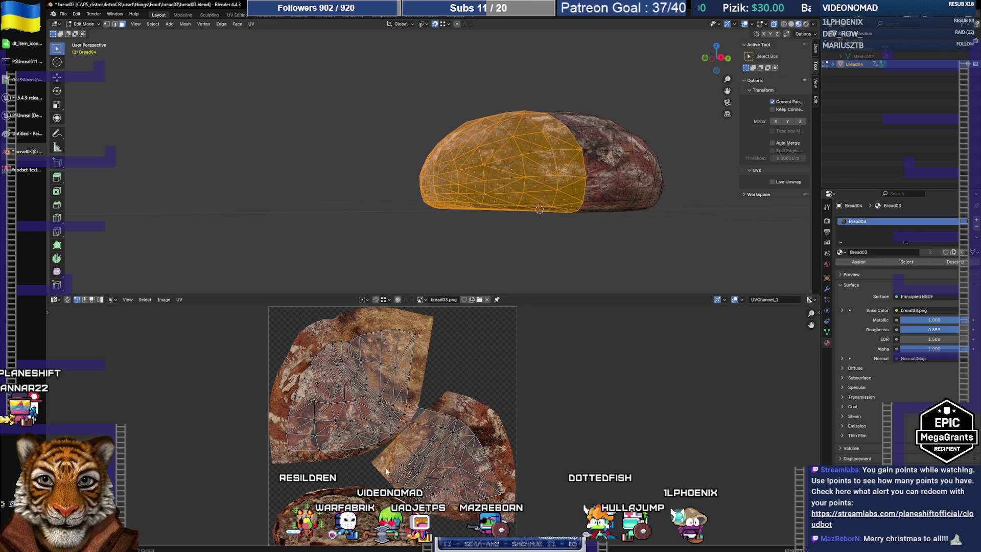
pyautogui.click(363, 300)
pyautogui.click(381, 336)
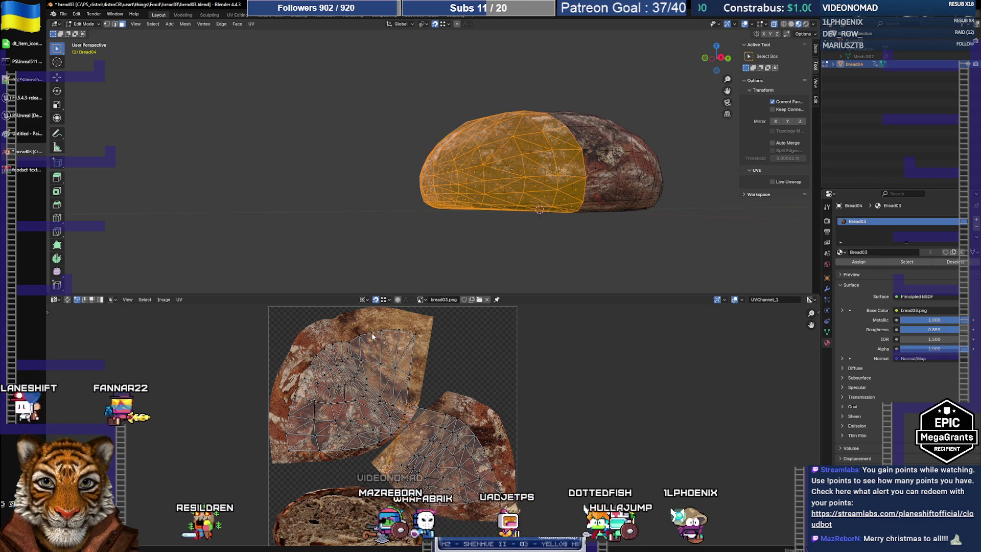
pyautogui.press('r')
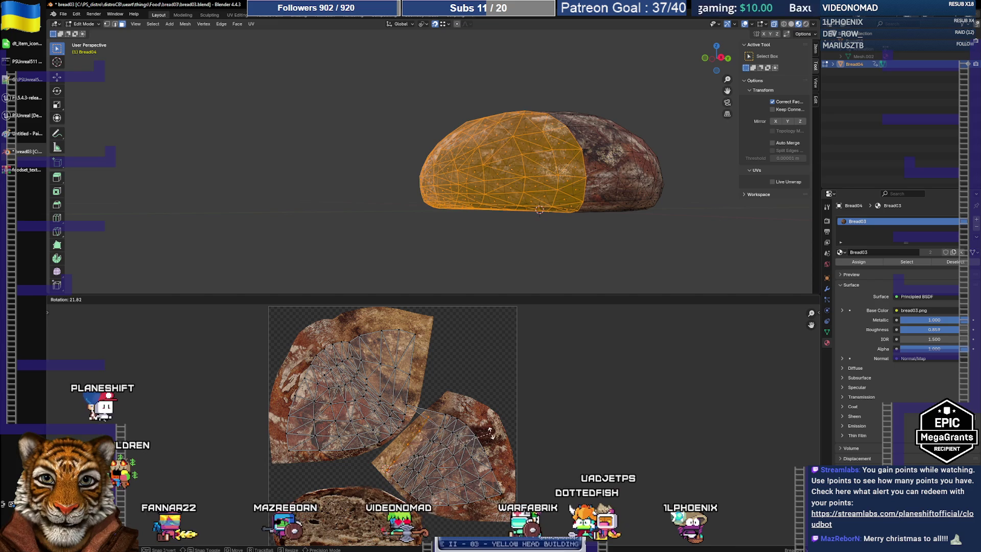
pyautogui.click(489, 431)
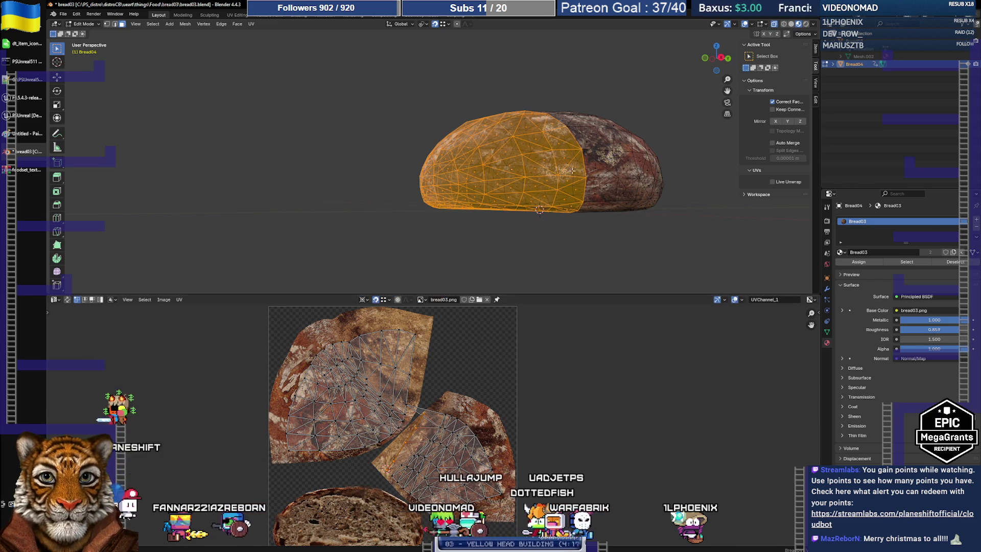
pyautogui.moveTo(543, 186); pyautogui.dragTo(688, 237, button='middle')
pyautogui.click(689, 238)
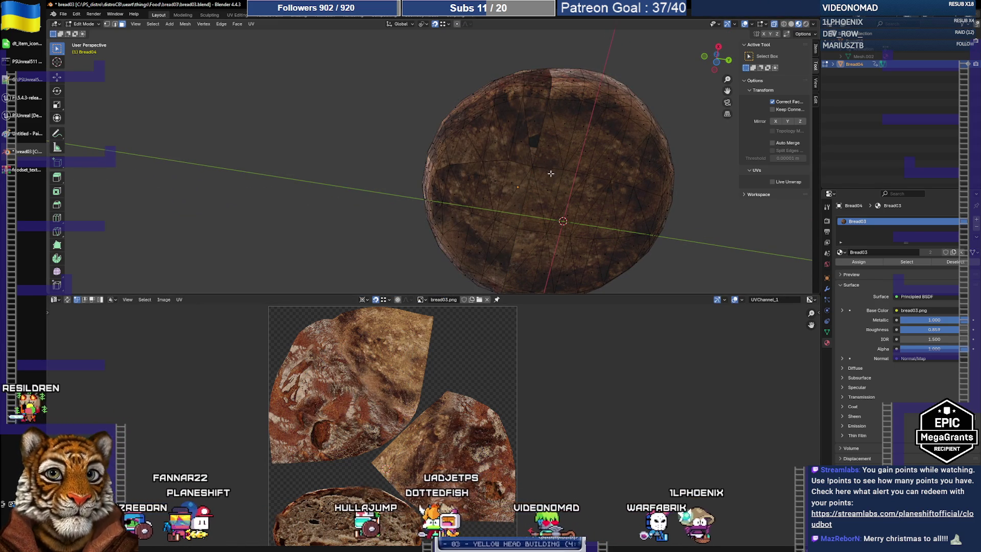
# Select a connected island from a single face and rotate its UVs.
pyautogui.hotkey('ctrl', 'z')
pyautogui.click(537, 118)
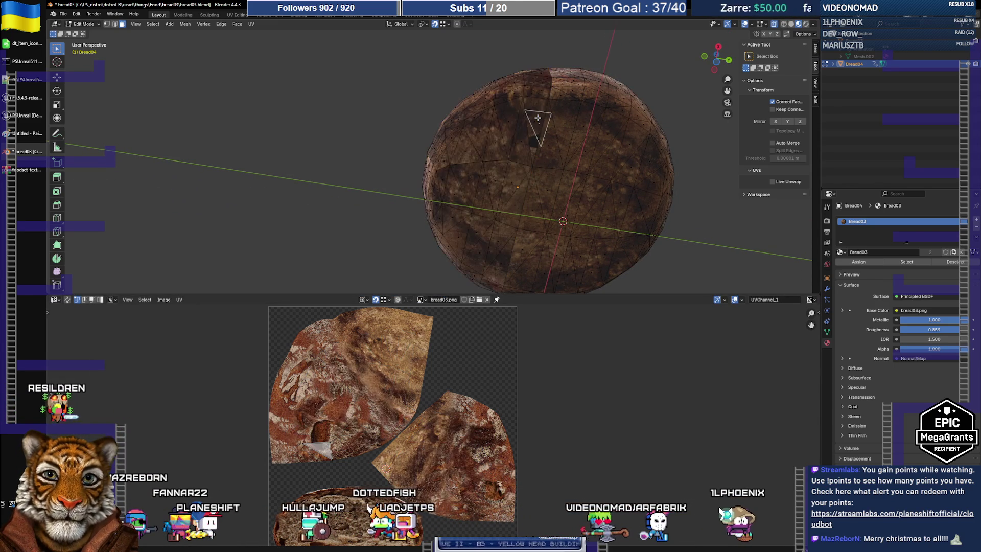
pyautogui.click(533, 140)
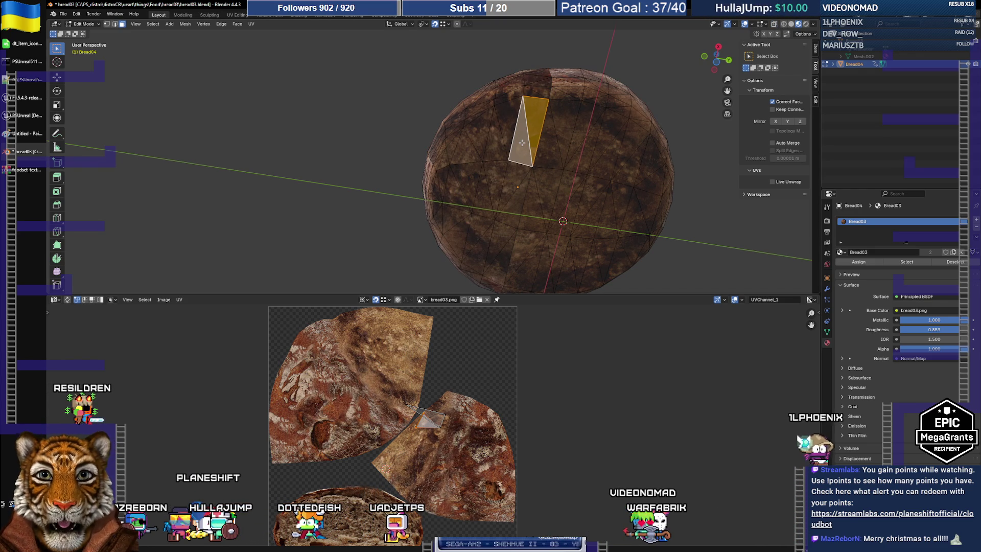
pyautogui.hotkey('ctrl', 'l')
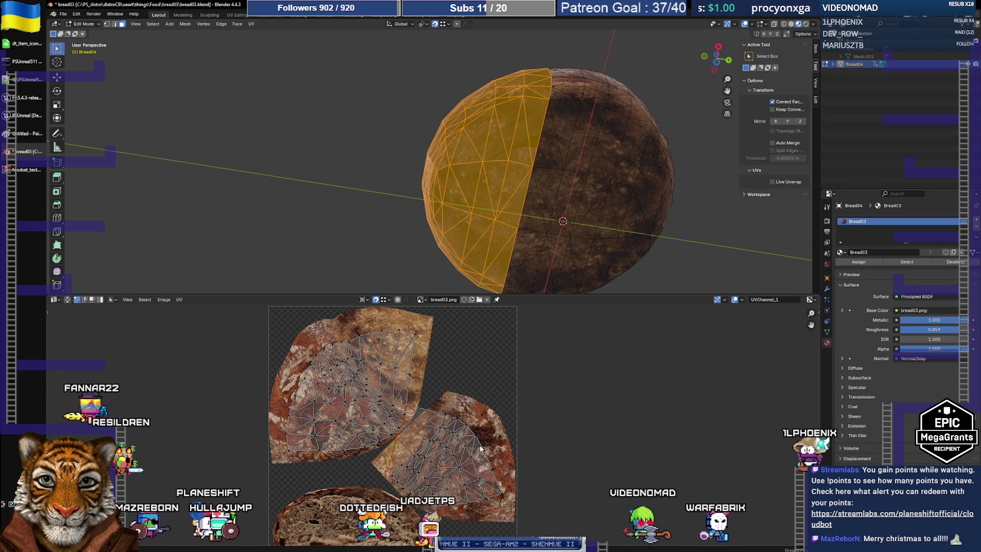
pyautogui.press('r')
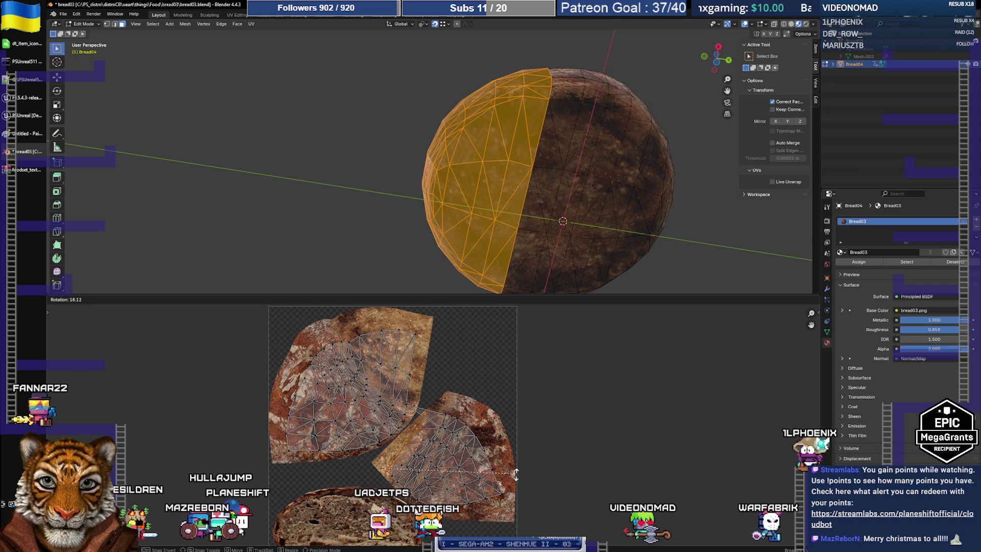
pyautogui.click(507, 473)
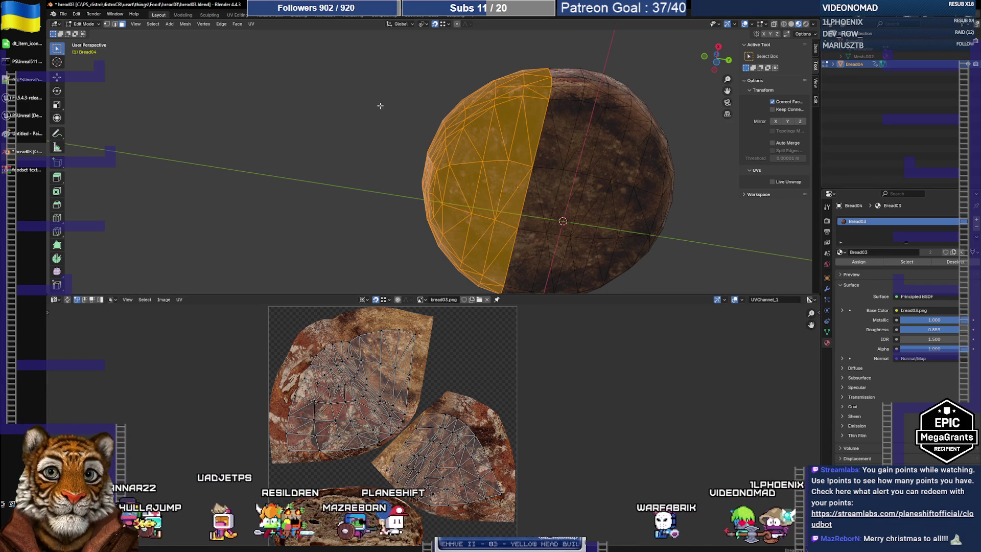
pyautogui.hotkey('alt', 'a')
pyautogui.moveTo(537, 230)
pyautogui.mouseDown(button='middle')
pyautogui.moveTo(446, 166)
pyautogui.moveTo(438, 215)
pyautogui.moveTo(418, 219)
pyautogui.moveTo(421, 170)
pyautogui.mouseUp(button='middle')
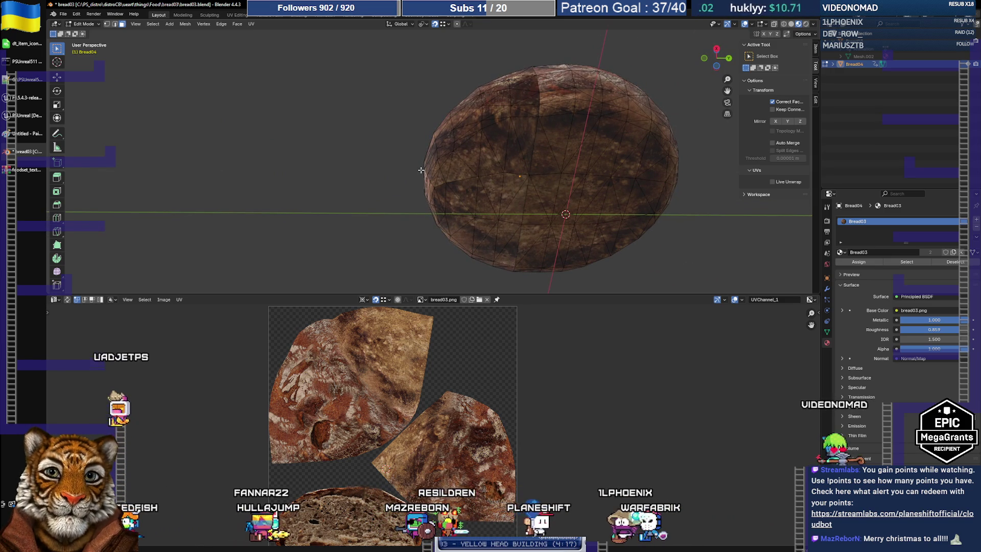
# Nudge the lower-right UV island on bread03.png, deselect all, and return to Object Mode.
pyautogui.press('l')
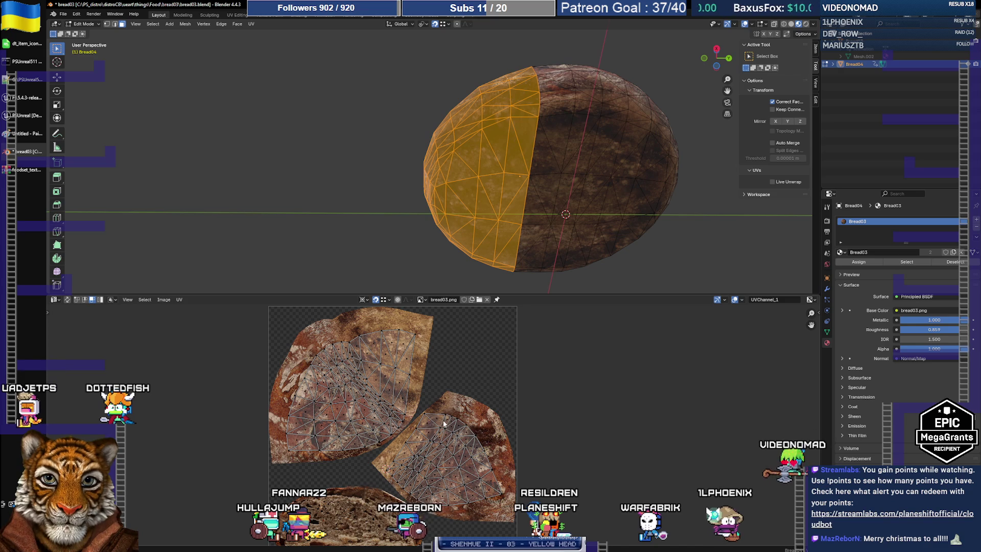
pyautogui.press('l')
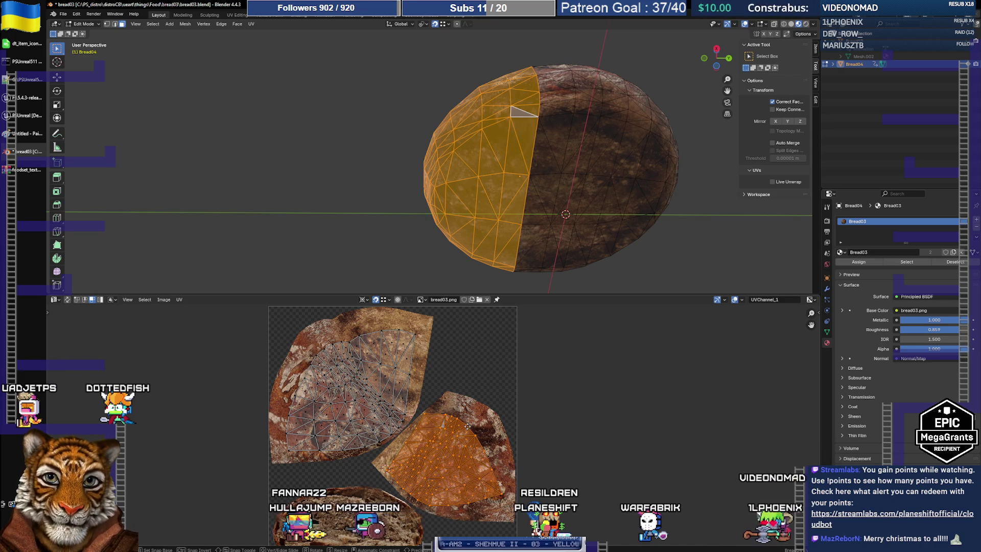
pyautogui.press('g')
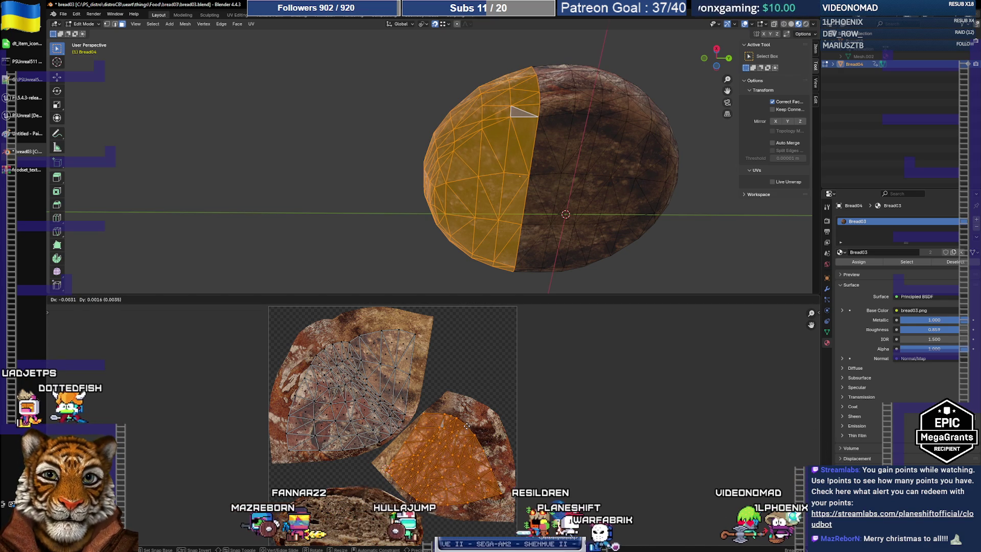
pyautogui.click(466, 426)
pyautogui.hotkey('alt', 'a')
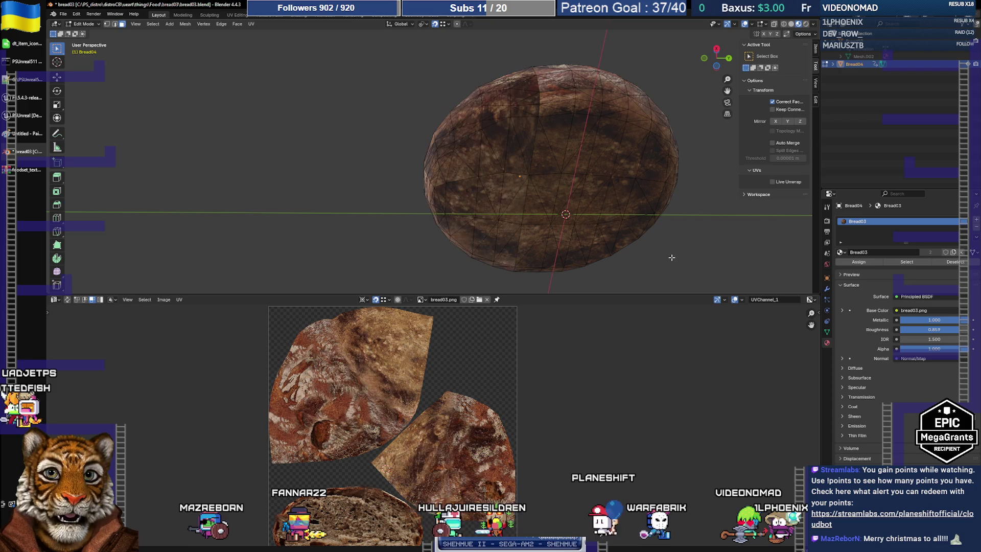
pyautogui.press('Tab')
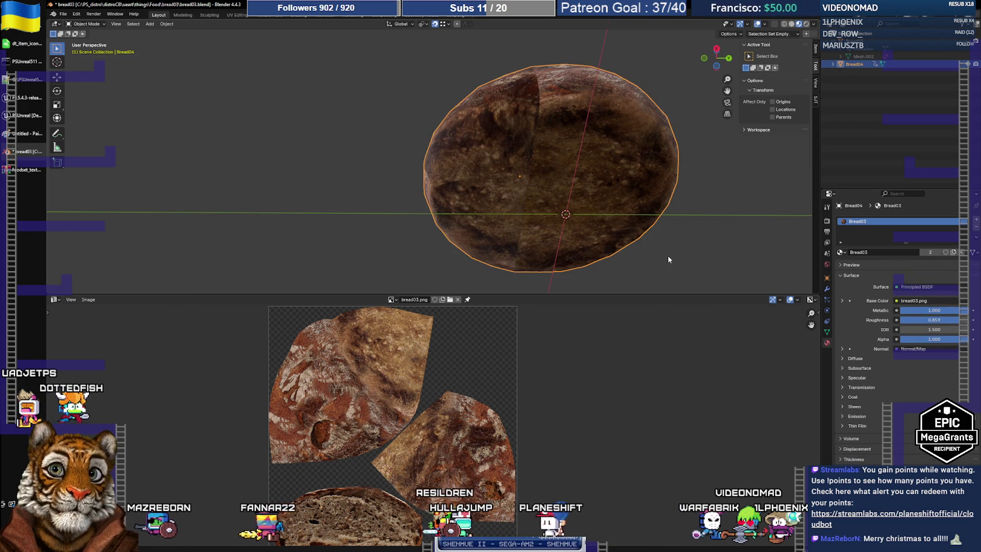
# Inspect the loaf from above and from a low side angle, then enter Edit Mode.
pyautogui.scroll(5, 528, 173)
pyautogui.scroll(-5, 529, 174)
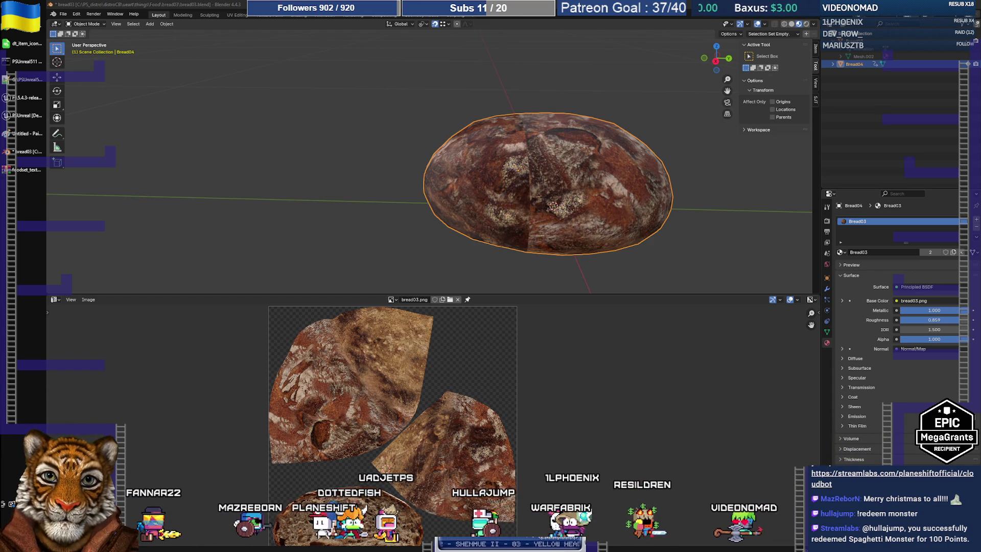
pyautogui.moveTo(611, 202)
pyautogui.mouseDown(button='middle')
pyautogui.moveTo(547, 183)
pyautogui.moveTo(575, 208)
pyautogui.moveTo(539, 215)
pyautogui.moveTo(561, 167)
pyautogui.moveTo(620, 208)
pyautogui.moveTo(516, 210)
pyautogui.moveTo(602, 223)
pyautogui.moveTo(638, 213)
pyautogui.mouseUp(button='middle')
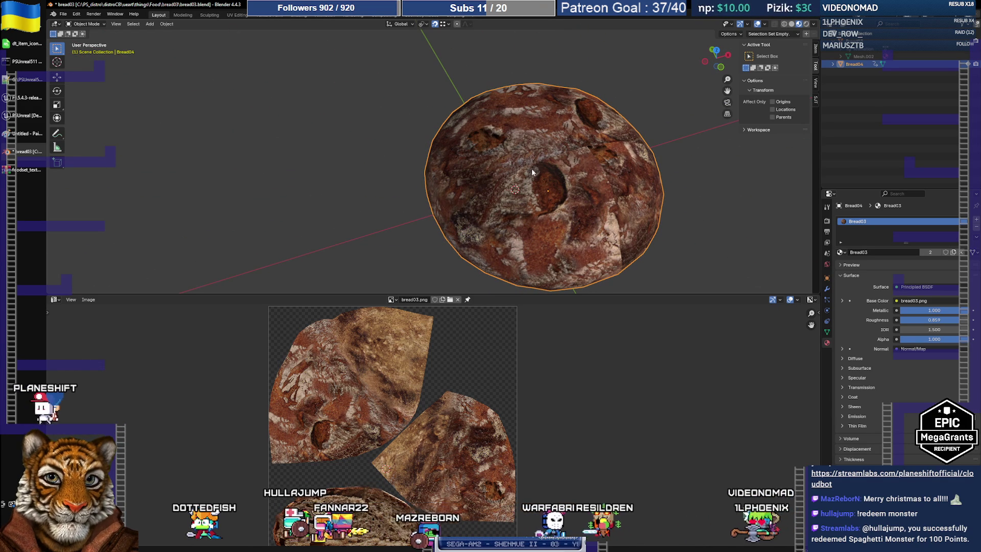
pyautogui.moveTo(554, 204)
pyautogui.mouseDown(button='middle')
pyautogui.moveTo(584, 182)
pyautogui.moveTo(587, 164)
pyautogui.moveTo(573, 190)
pyautogui.moveTo(471, 203)
pyautogui.mouseUp(button='middle')
pyautogui.press('Tab')
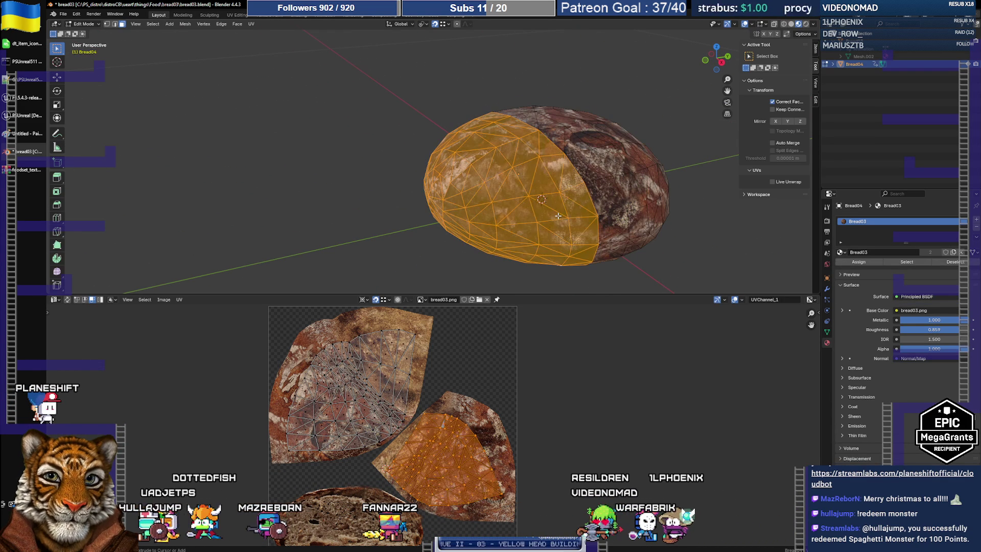
# Leave Edit Mode, orbit to a low side view of the loaf, and re-enter Edit Mode.
pyautogui.press('u')
pyautogui.click(558, 216)
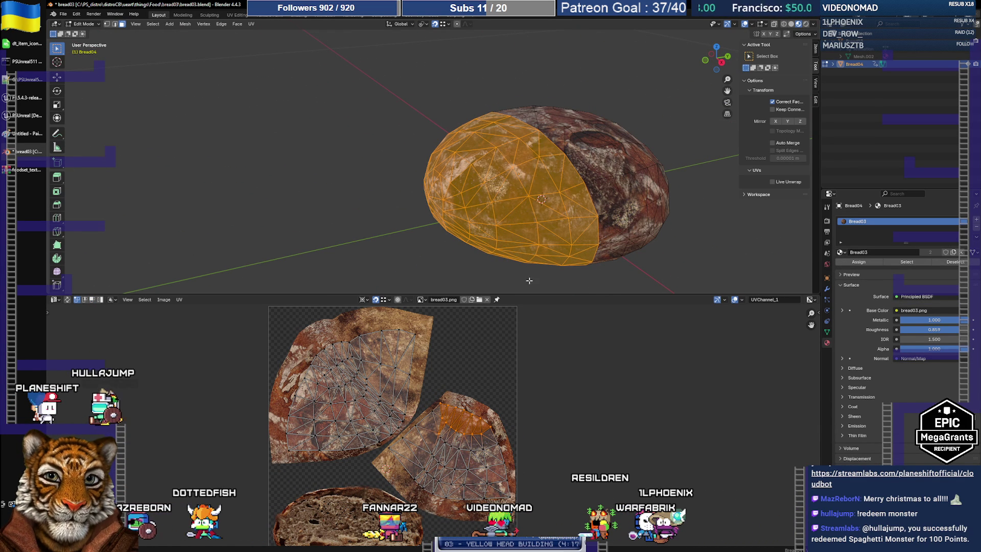
pyautogui.press('Tab')
pyautogui.moveTo(596, 273)
pyautogui.mouseDown(button='middle')
pyautogui.moveTo(513, 238)
pyautogui.moveTo(508, 192)
pyautogui.moveTo(537, 175)
pyautogui.moveTo(670, 189)
pyautogui.moveTo(665, 204)
pyautogui.moveTo(555, 179)
pyautogui.mouseUp(button='middle')
pyautogui.moveTo(608, 239)
pyautogui.mouseDown(button='middle')
pyautogui.moveTo(530, 199)
pyautogui.moveTo(546, 222)
pyautogui.mouseUp(button='middle')
pyautogui.press('Tab')
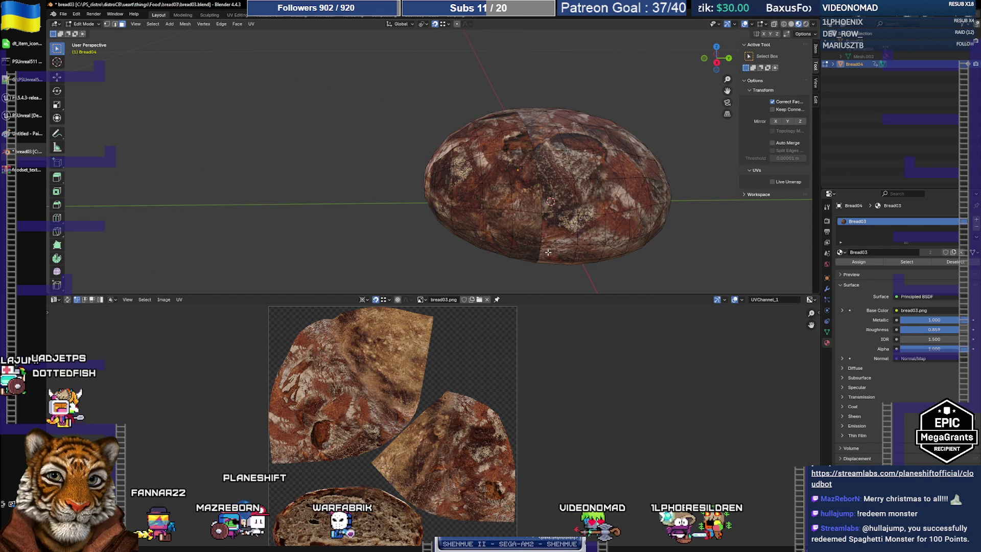
# Pick a face on the loaf and select all its linked faces with Ctrl+L.
pyautogui.moveTo(515, 194); pyautogui.dragTo(579, 273)
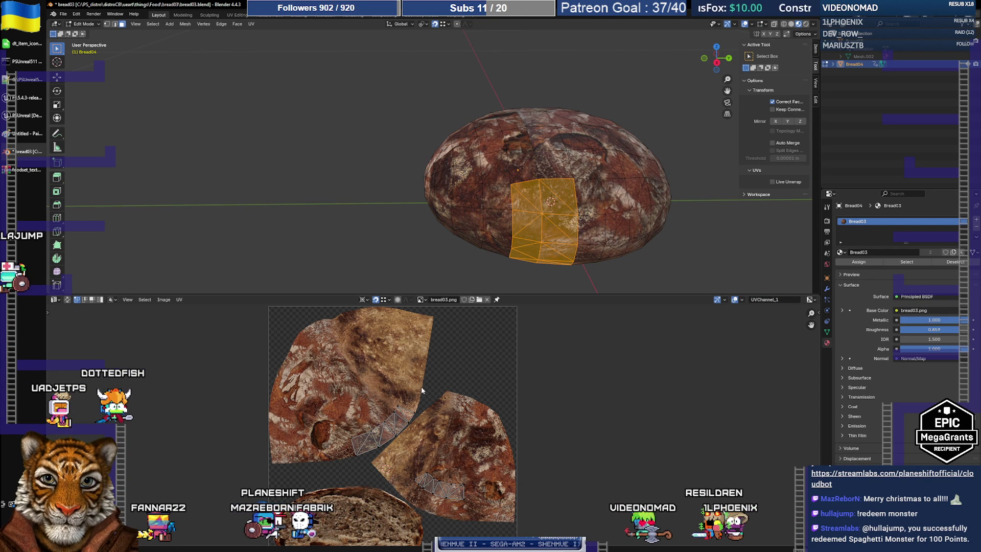
pyautogui.scroll(3, 413, 412)
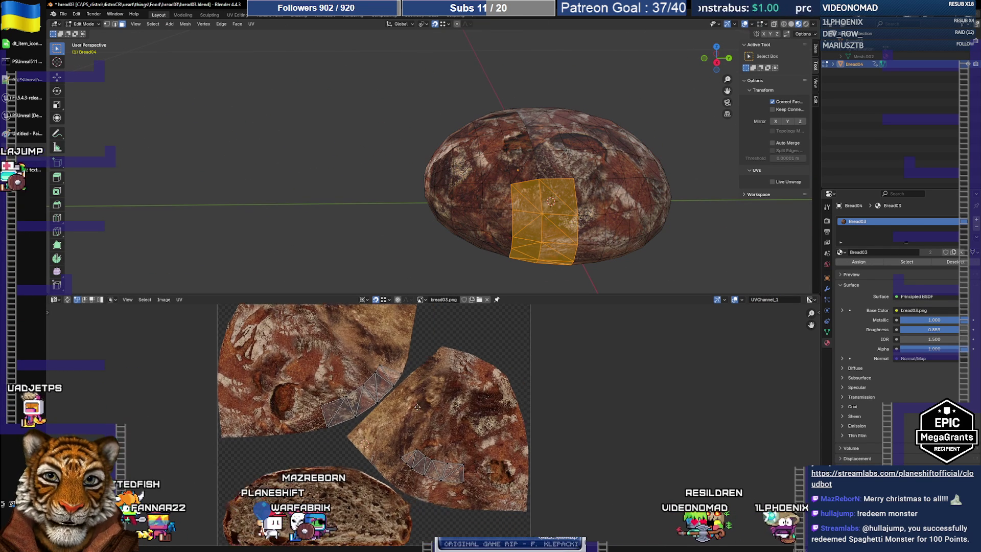
pyautogui.scroll(3, 417, 409)
pyautogui.scroll(-3, 425, 415)
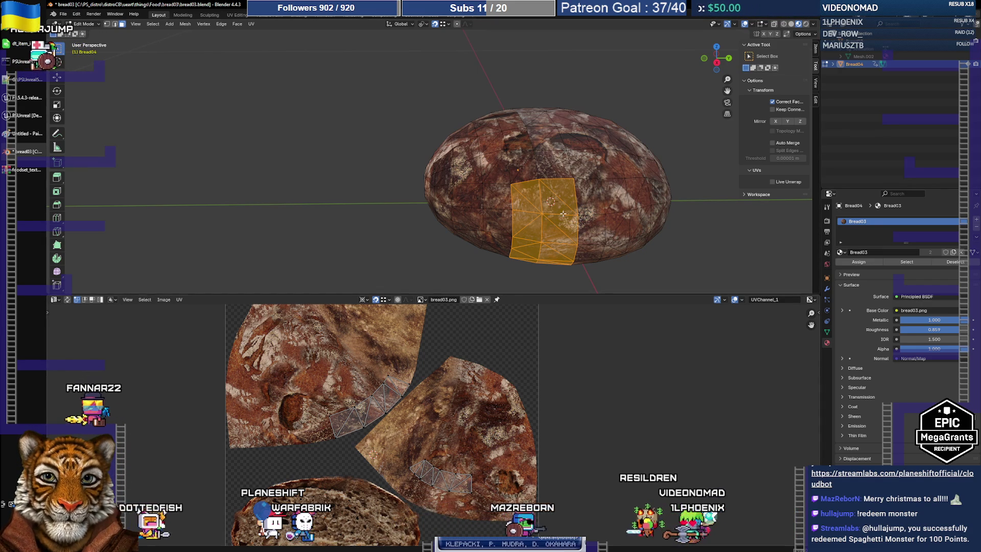
pyautogui.click(592, 211)
pyautogui.click(513, 202)
pyautogui.hotkey('ctrl', 'l')
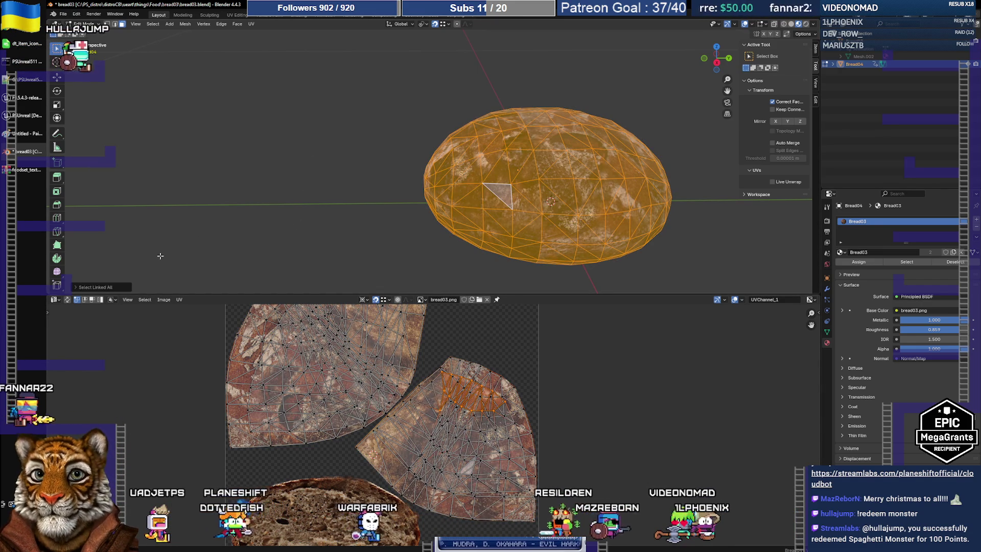
# Limit Select Linked to UV islands and move the lower-right island.
pyautogui.click(92, 286)
pyautogui.click(161, 283)
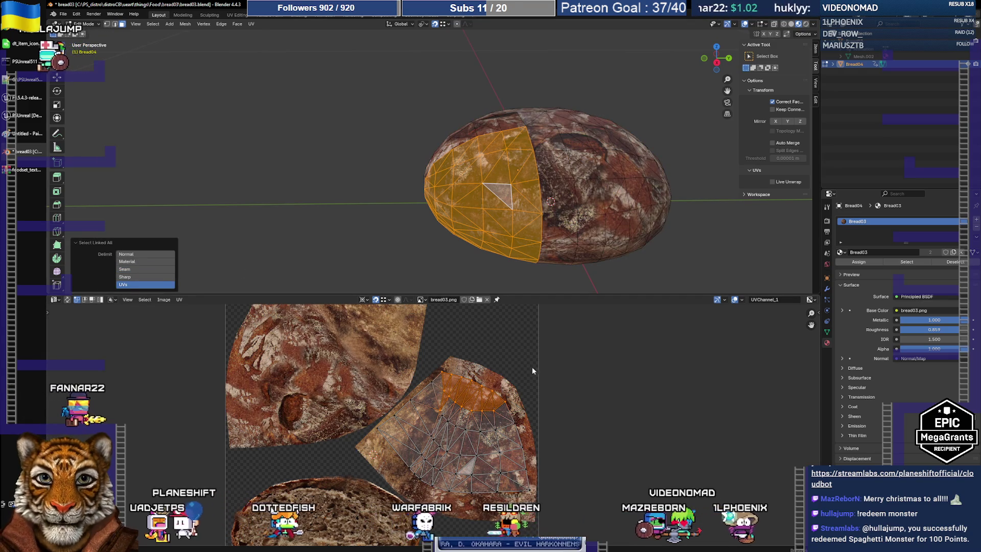
pyautogui.press('a')
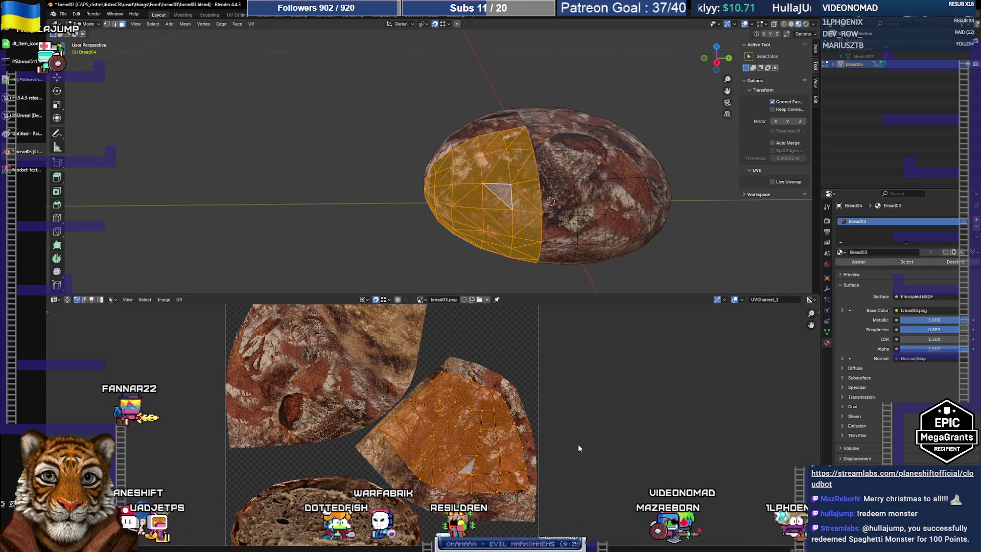
pyautogui.press('g')
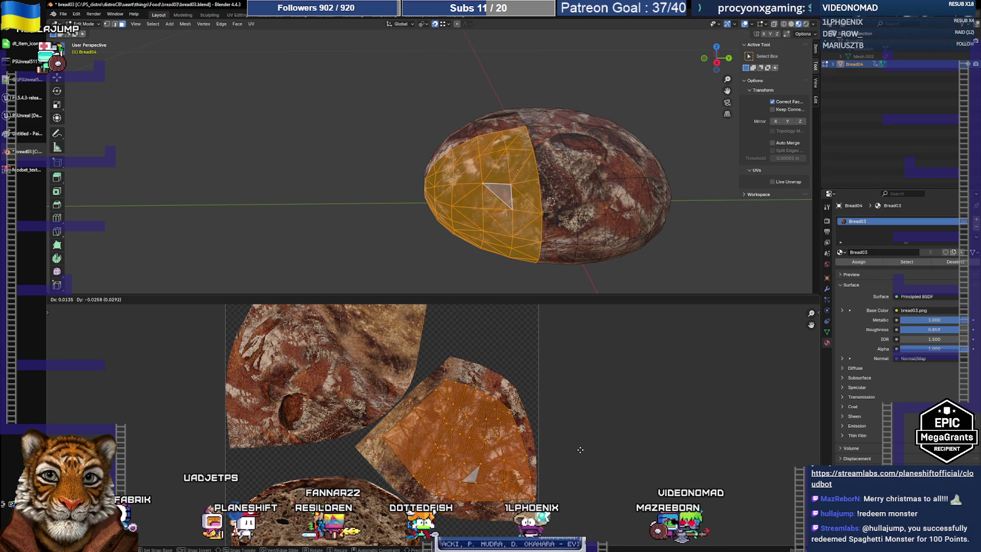
pyautogui.click(581, 449)
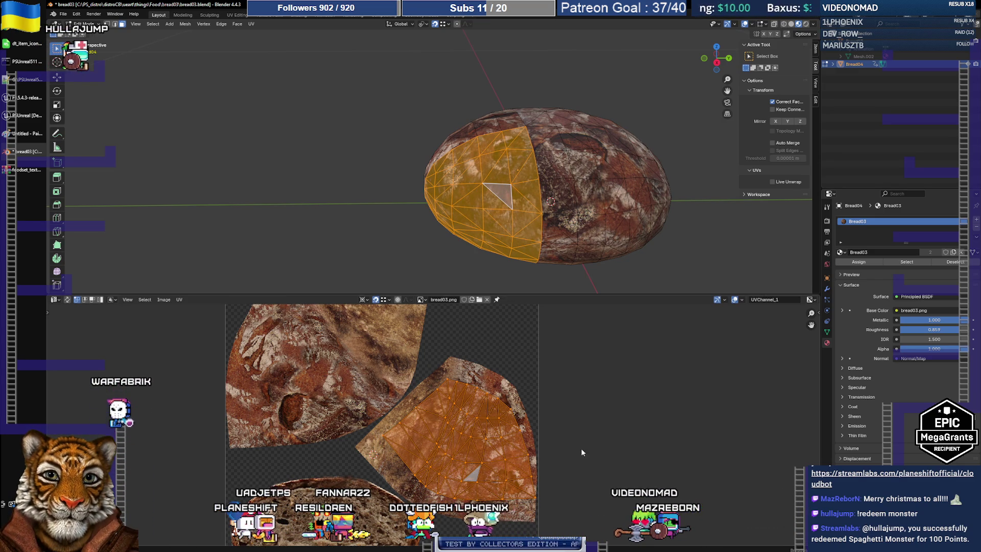
pyautogui.hotkey('alt', 'a')
pyautogui.moveTo(597, 245); pyautogui.dragTo(599, 214, button='middle')
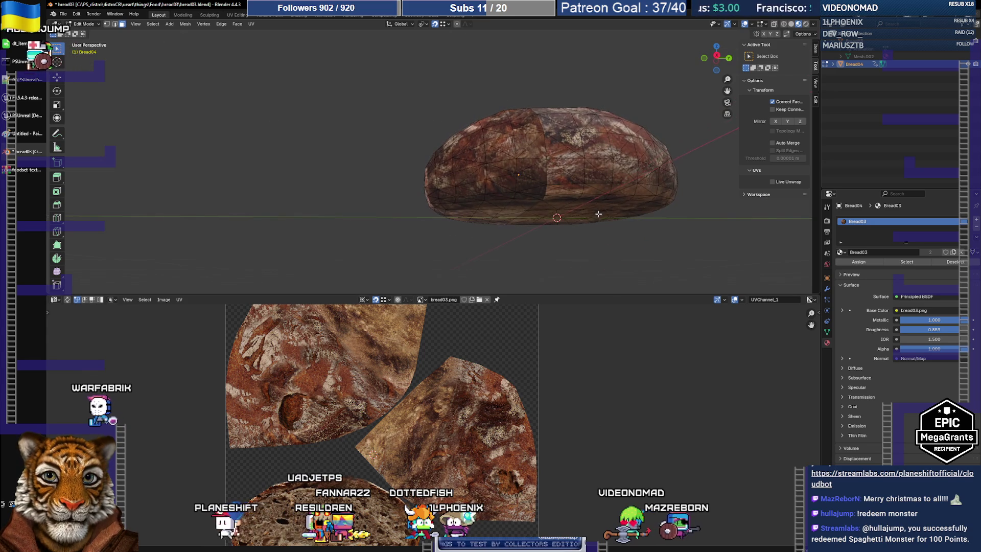
# Move the lower-right island slightly down-left in two passes, then return to Object Mode.
pyautogui.press('l')
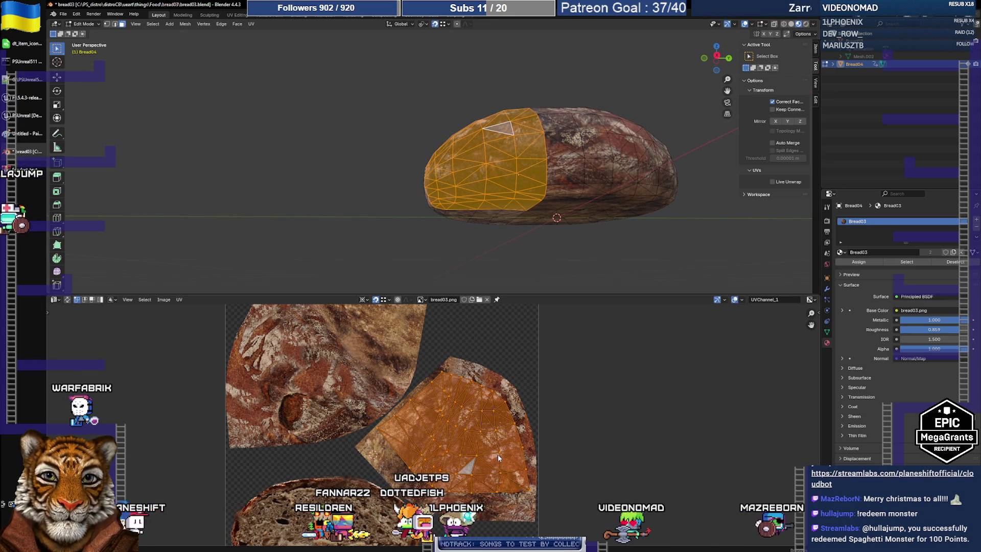
pyautogui.press('g')
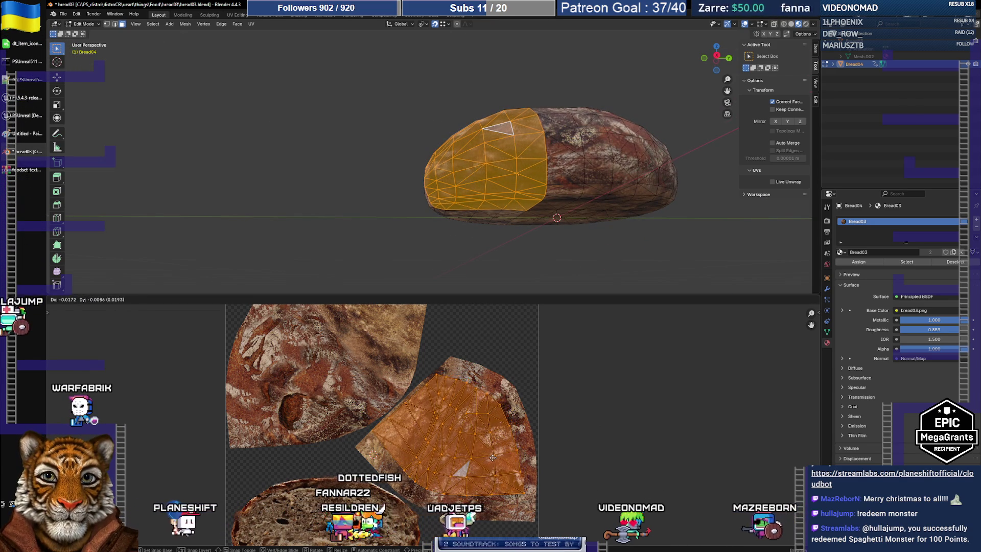
pyautogui.click(502, 446)
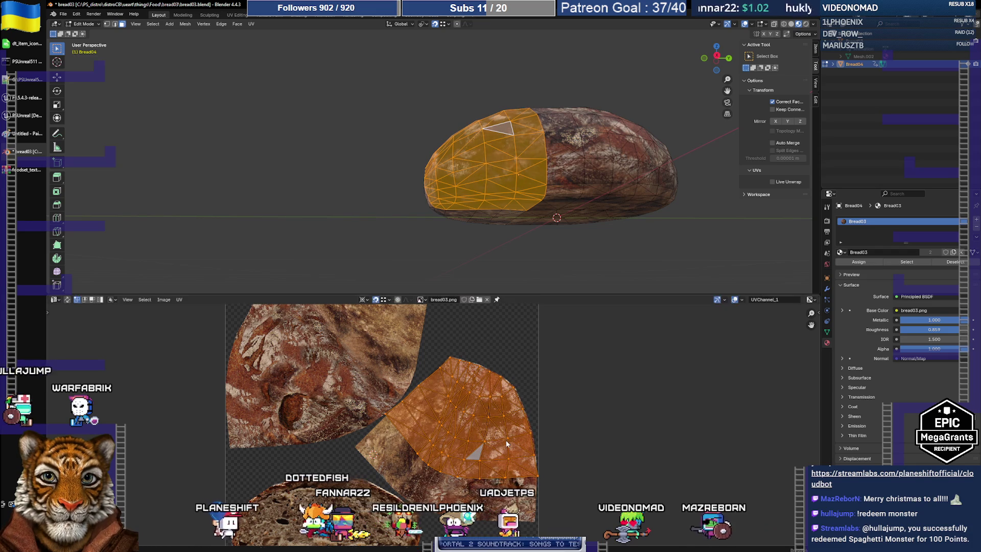
pyautogui.click(613, 275)
pyautogui.press('l')
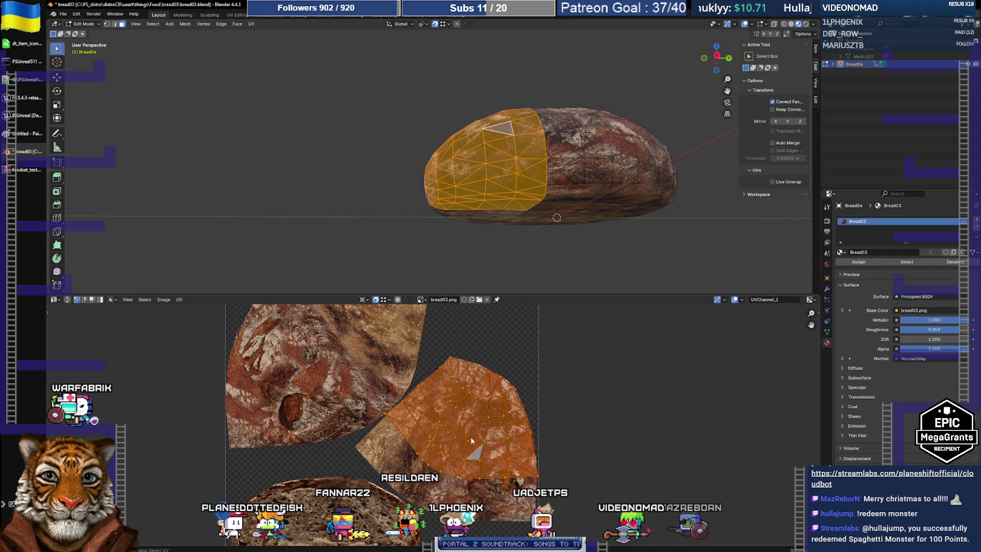
pyautogui.press('g')
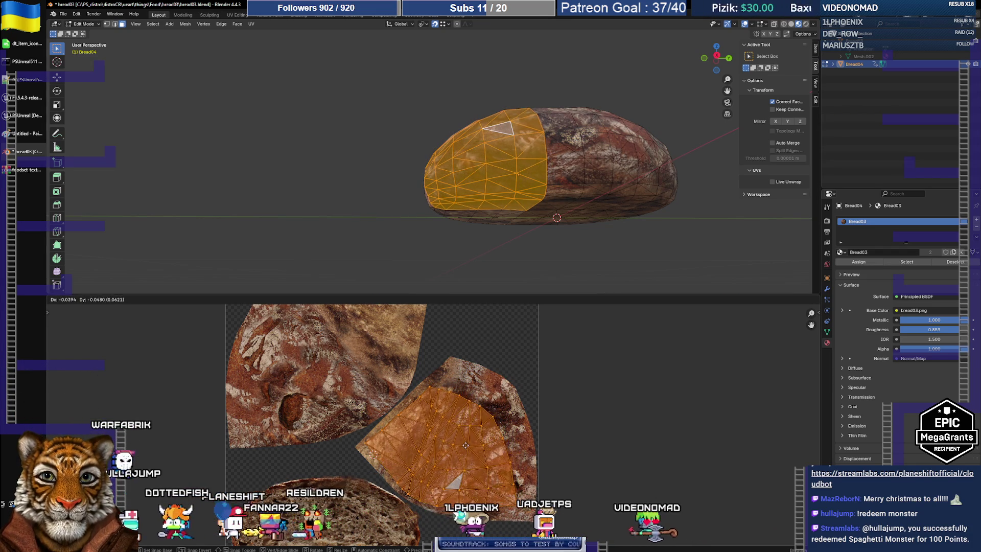
pyautogui.click(465, 447)
pyautogui.press('Tab')
pyautogui.moveTo(563, 271)
pyautogui.mouseDown(button='middle')
pyautogui.moveTo(568, 247)
pyautogui.moveTo(530, 247)
pyautogui.moveTo(568, 248)
pyautogui.mouseUp(button='middle')
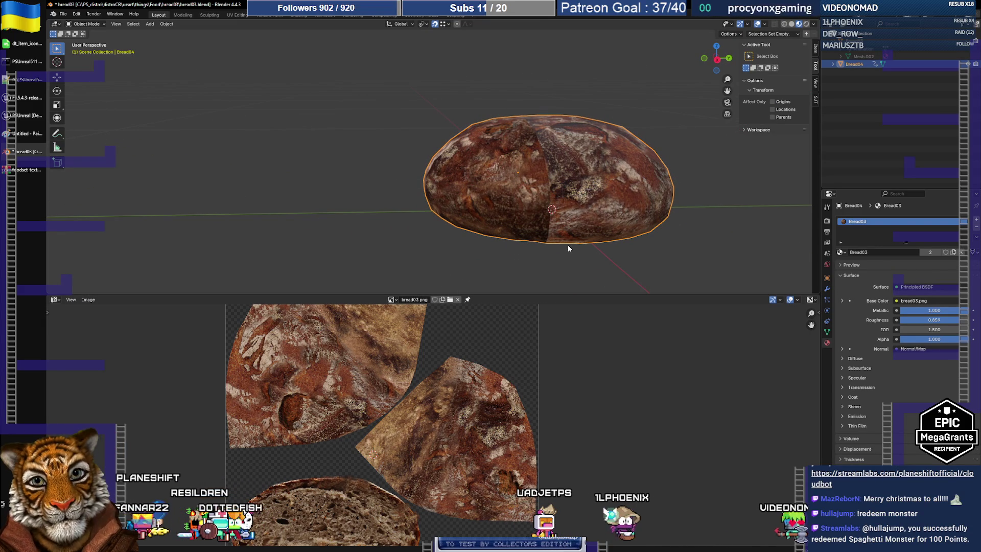
# Clear the mesh selection, return to Object Mode, and bring up the Object menu.
pyautogui.moveTo(569, 246)
pyautogui.mouseDown(button='middle')
pyautogui.moveTo(675, 238)
pyautogui.moveTo(563, 232)
pyautogui.mouseUp(button='middle')
pyautogui.press('Tab')
pyautogui.click(563, 246)
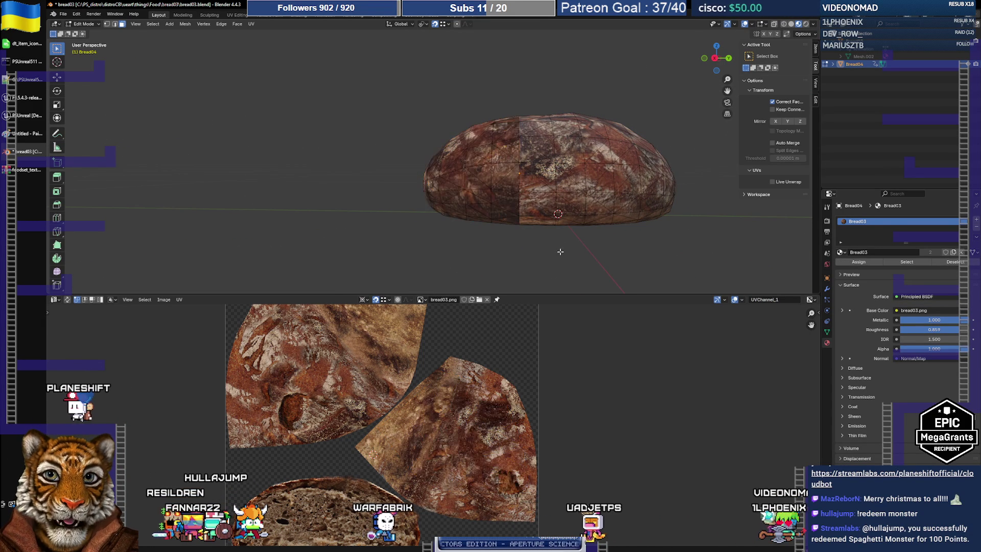
pyautogui.press('Tab')
pyautogui.moveTo(531, 251); pyautogui.dragTo(538, 251, button='middle')
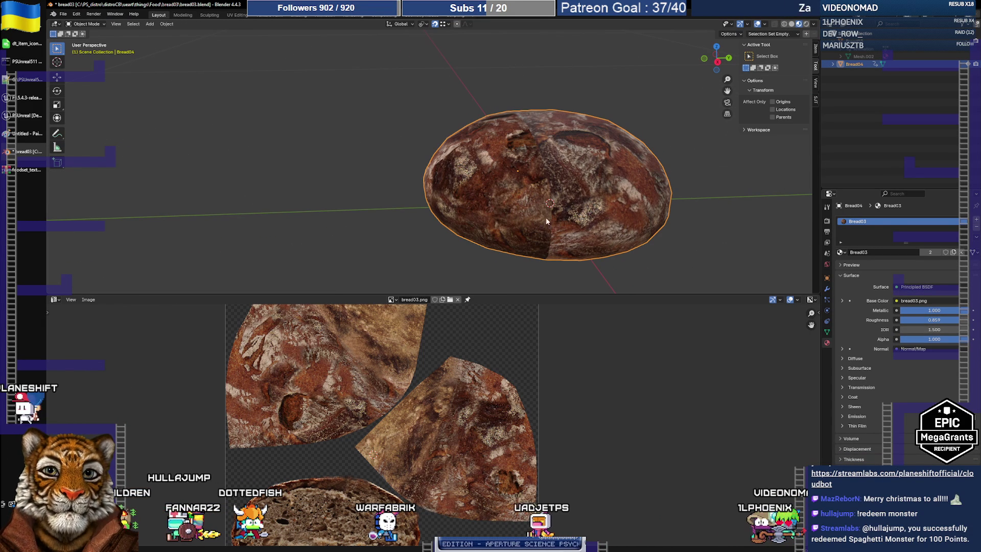
pyautogui.click(167, 23)
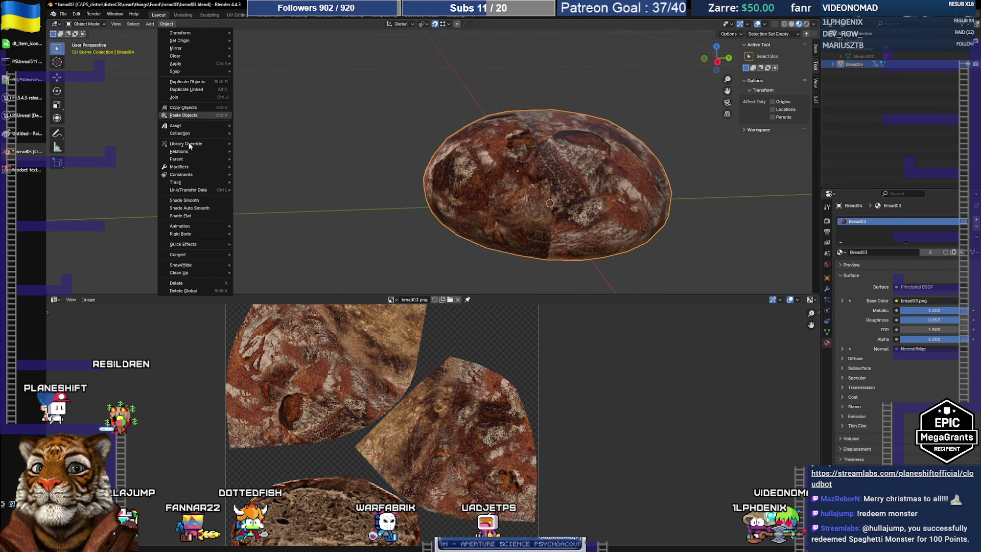
# Select the whole bread mesh and set its normals from faces.
pyautogui.moveTo(192, 191)
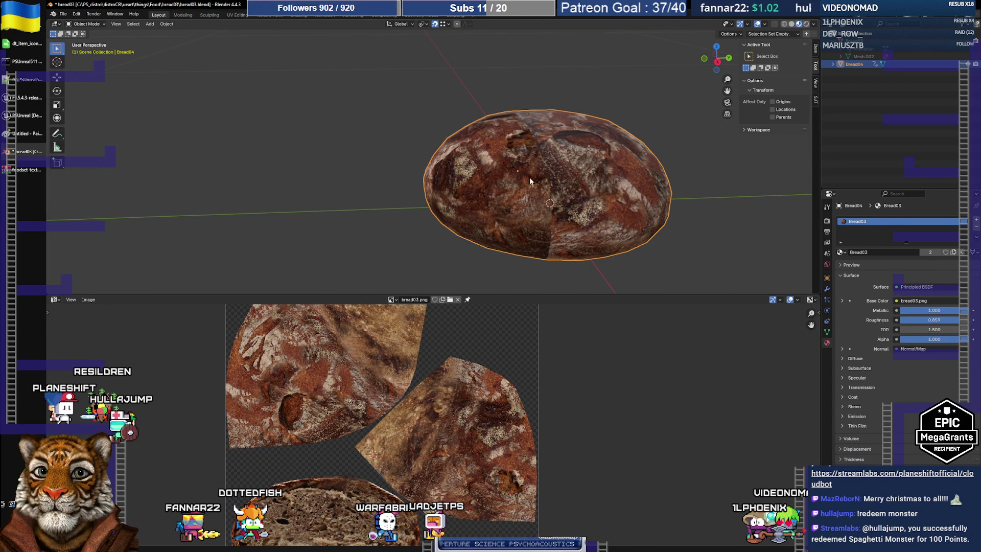
pyautogui.press('Tab')
pyautogui.press('a')
pyautogui.click(167, 24)
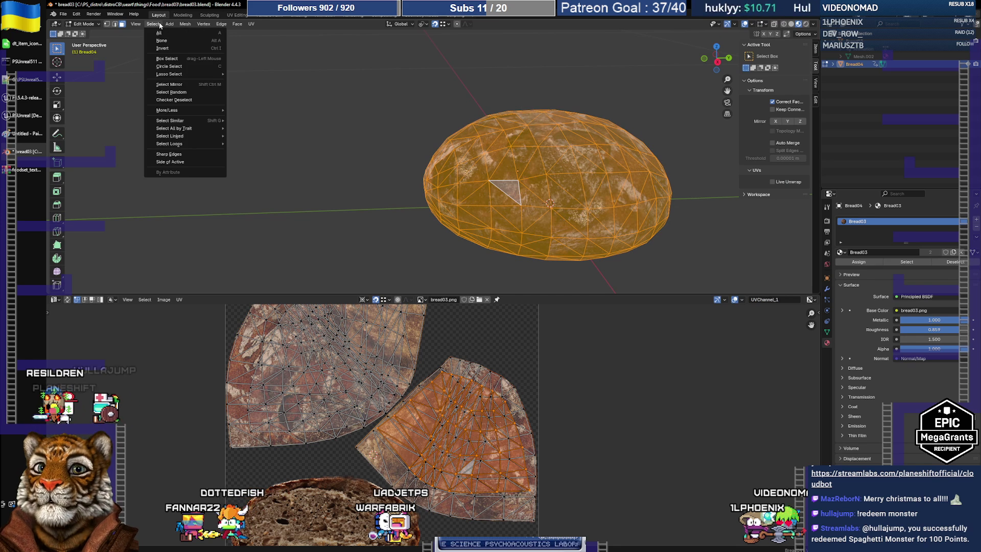
pyautogui.moveTo(185, 24)
pyautogui.moveTo(215, 154)
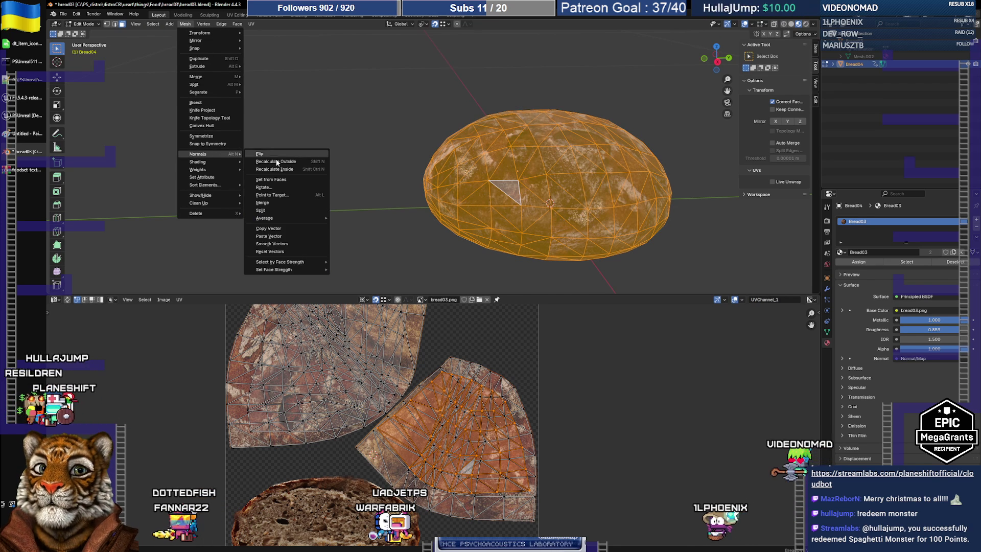
pyautogui.click(276, 179)
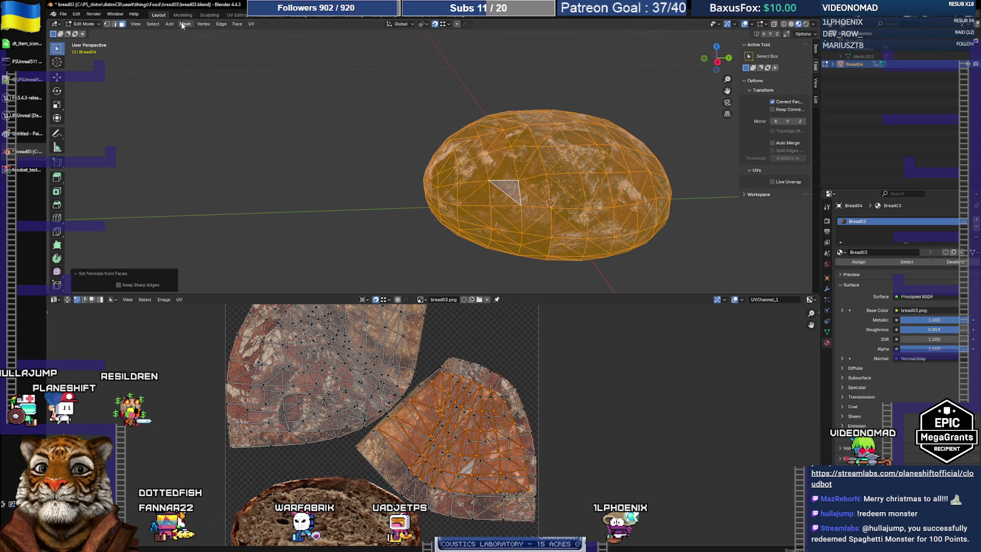
# Merge vertices by distance (0 removed), deselect, and return to Object Mode.
pyautogui.press('Tab')
pyautogui.press('Tab')
pyautogui.press('1')
pyautogui.press('m')
pyautogui.click(379, 180)
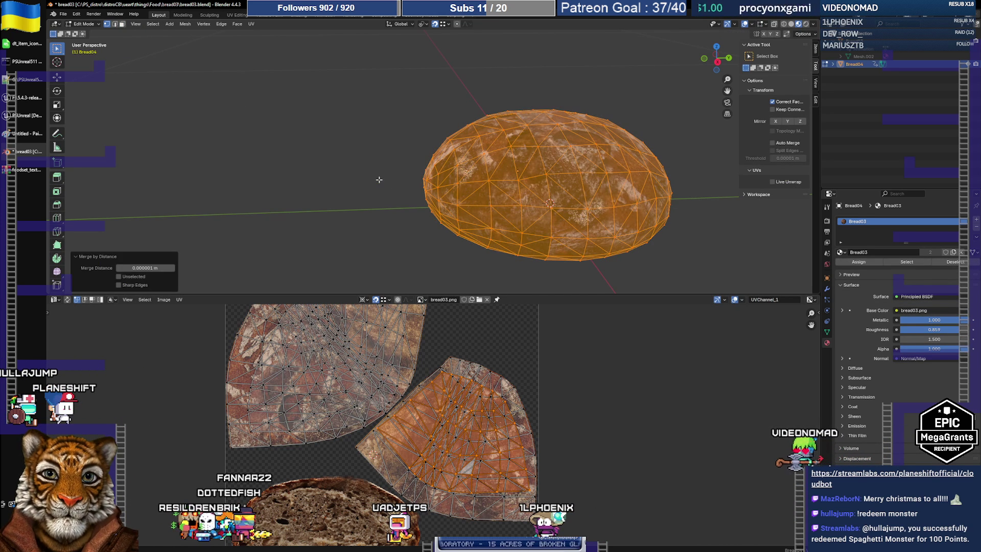
pyautogui.hotkey('alt', 'a')
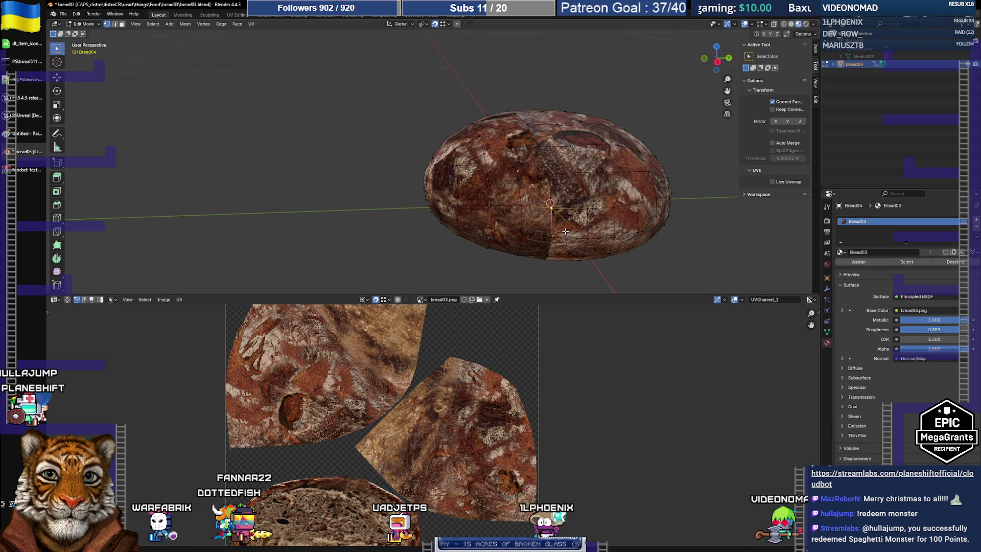
pyautogui.press('g')
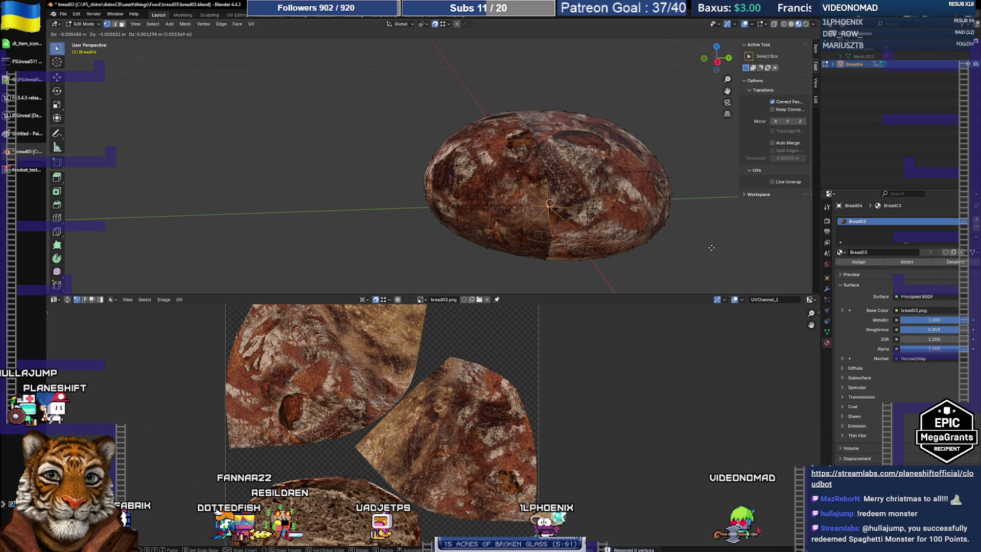
pyautogui.rightClick(720, 257)
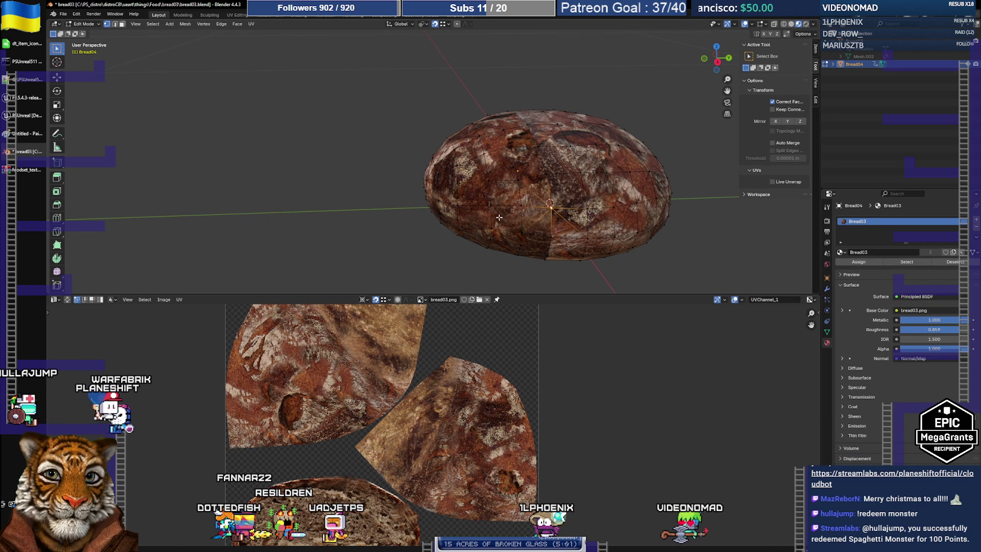
pyautogui.press('Tab')
pyautogui.moveTo(378, 183)
pyautogui.mouseDown(button='middle')
pyautogui.moveTo(415, 170)
pyautogui.moveTo(574, 175)
pyautogui.moveTo(407, 205)
pyautogui.moveTo(380, 193)
pyautogui.moveTo(373, 240)
pyautogui.moveTo(348, 189)
pyautogui.moveTo(445, 227)
pyautogui.mouseUp(button='middle')
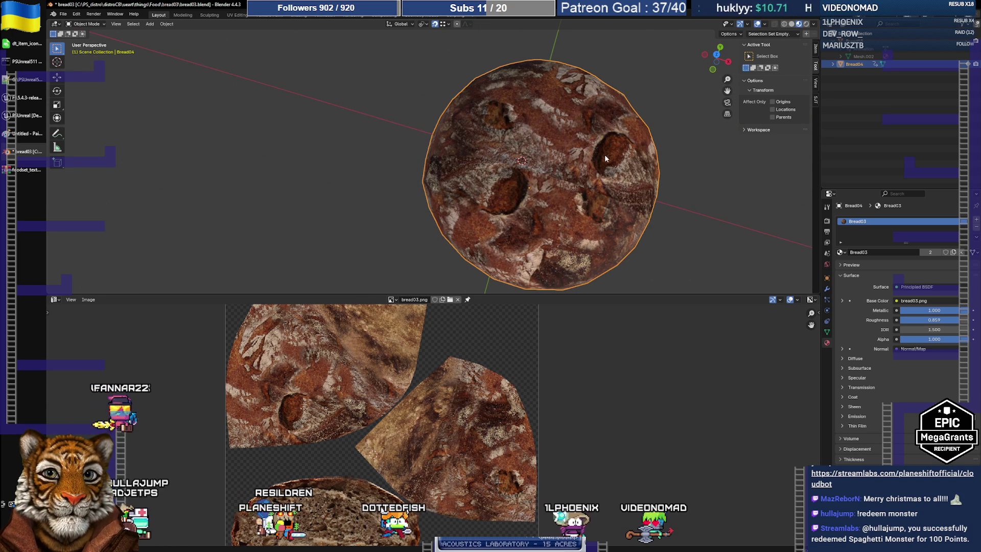
pyautogui.moveTo(629, 161)
pyautogui.mouseDown(button='middle')
pyautogui.moveTo(508, 179)
pyautogui.moveTo(446, 160)
pyautogui.moveTo(389, 165)
pyautogui.moveTo(649, 171)
pyautogui.moveTo(698, 223)
pyautogui.moveTo(582, 146)
pyautogui.moveTo(517, 155)
pyautogui.moveTo(532, 169)
pyautogui.moveTo(582, 184)
pyautogui.moveTo(619, 174)
pyautogui.moveTo(571, 102)
pyautogui.moveTo(547, 181)
pyautogui.moveTo(433, 188)
pyautogui.moveTo(423, 152)
pyautogui.moveTo(398, 160)
pyautogui.moveTo(604, 182)
pyautogui.mouseUp(button='middle')
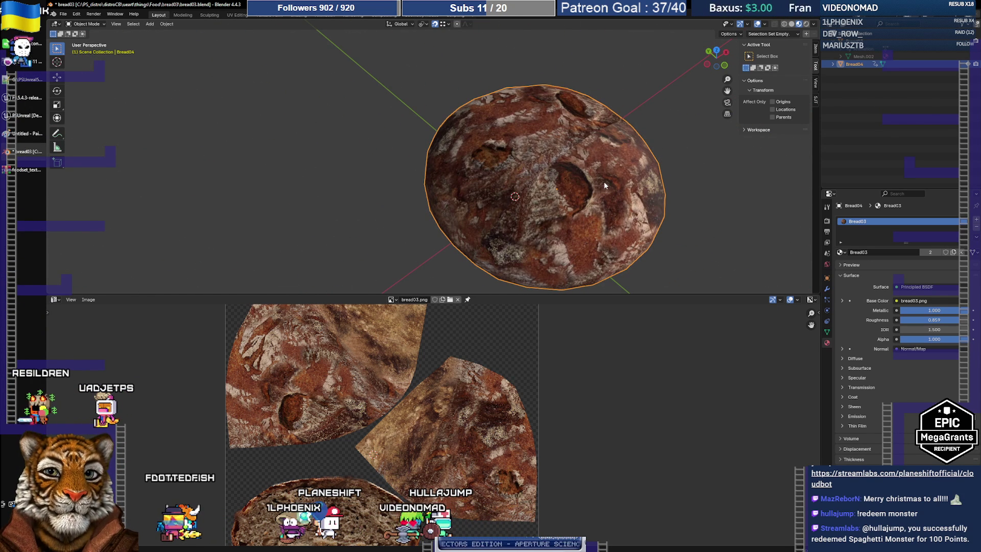
pyautogui.click(668, 202)
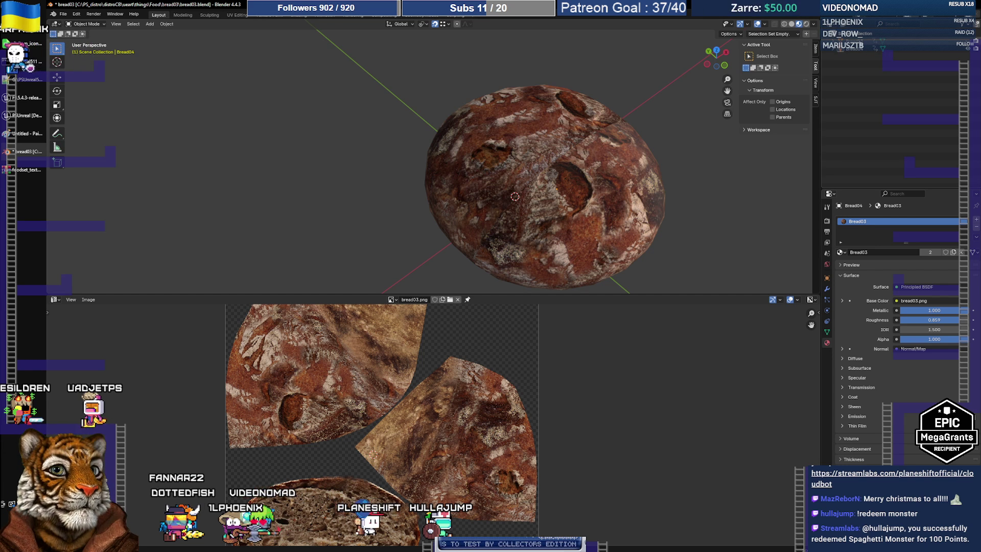
pyautogui.click(949, 45)
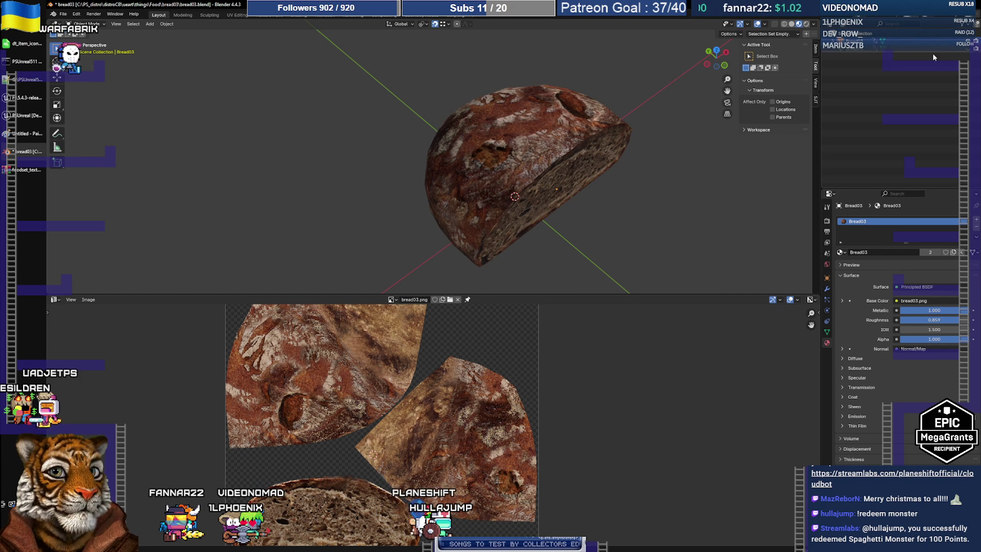
pyautogui.click(907, 73)
pyautogui.moveTo(627, 191)
pyautogui.mouseDown(button='middle')
pyautogui.moveTo(608, 189)
pyautogui.moveTo(615, 195)
pyautogui.moveTo(599, 210)
pyautogui.mouseUp(button='middle')
pyautogui.click(885, 50)
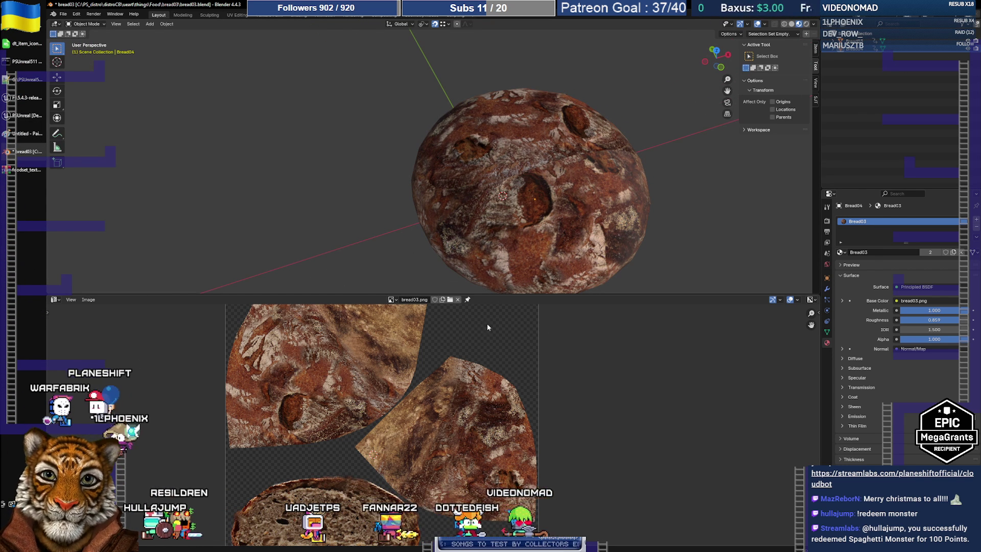
pyautogui.press('Tab')
pyautogui.press('3')
pyautogui.hotkey('ctrl', 'l')
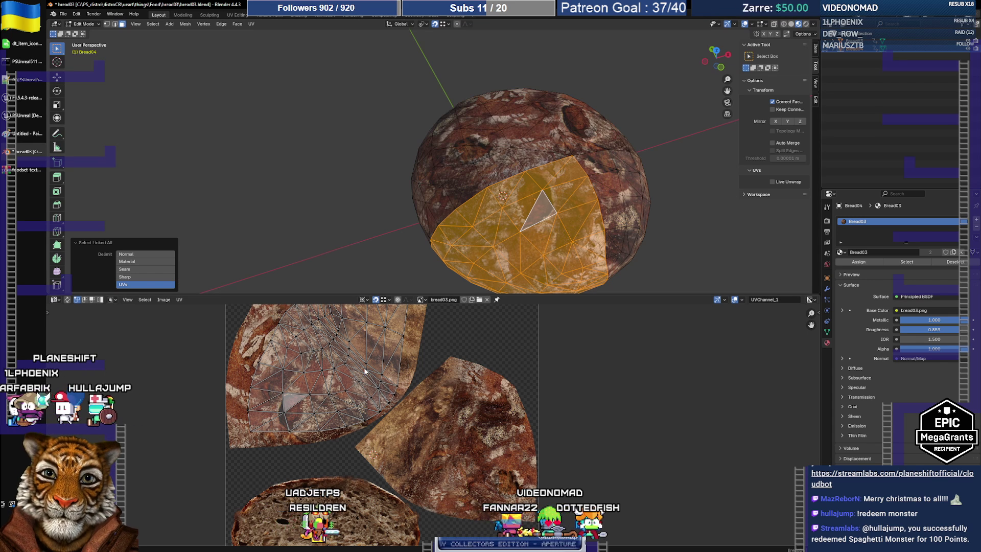
pyautogui.scroll(-2, 365, 372)
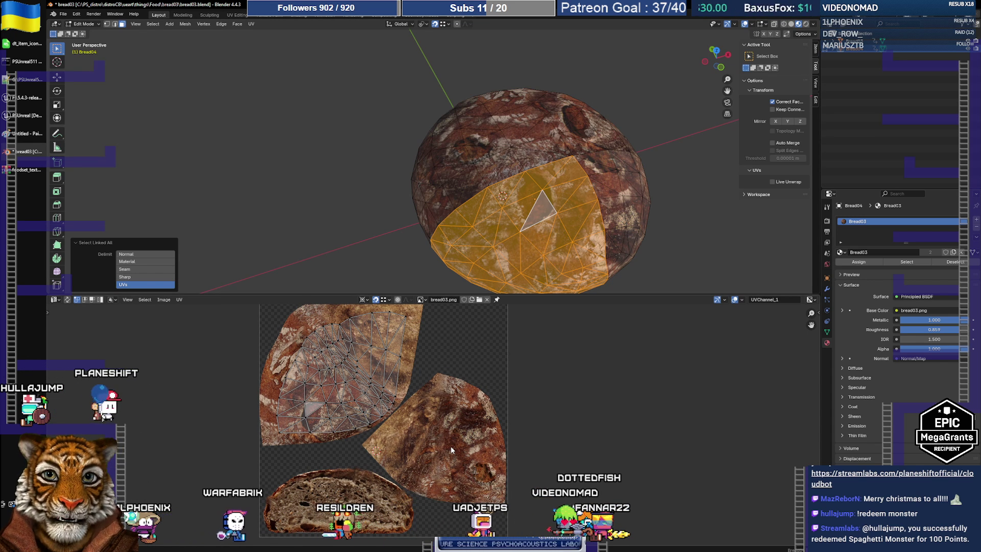
pyautogui.moveTo(508, 225)
pyautogui.mouseDown(button='middle')
pyautogui.moveTo(511, 121)
pyautogui.moveTo(501, 247)
pyautogui.moveTo(491, 232)
pyautogui.moveTo(517, 231)
pyautogui.mouseUp(button='middle')
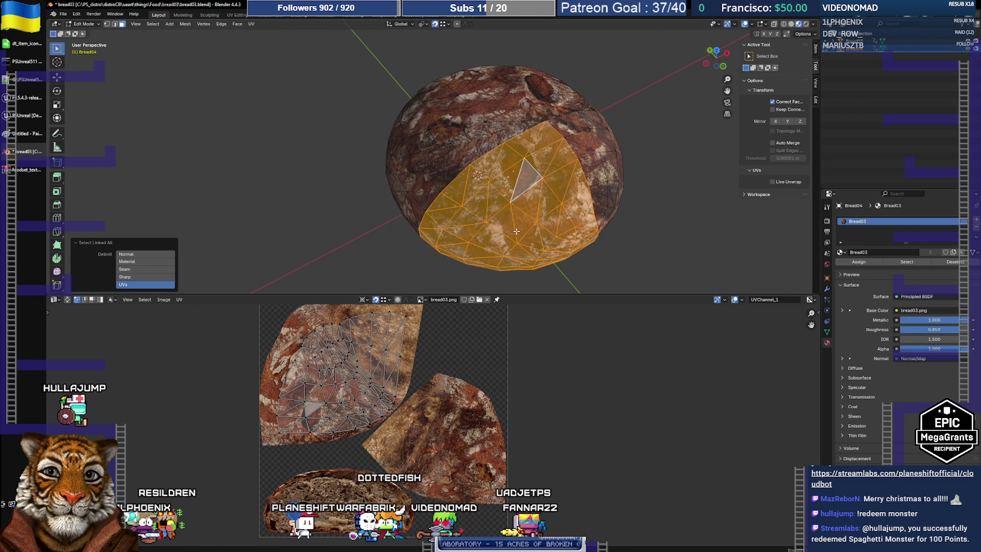
pyautogui.press('Tab')
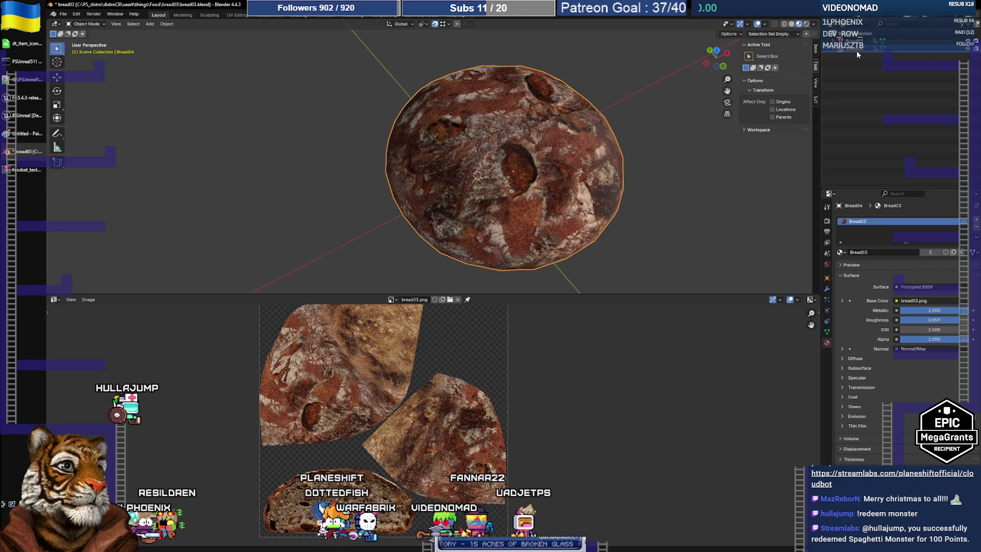
# Export only the selected Bread03 half loaf as bread03.fbx, then bring Unreal Editor to the front.
pyautogui.click(857, 50)
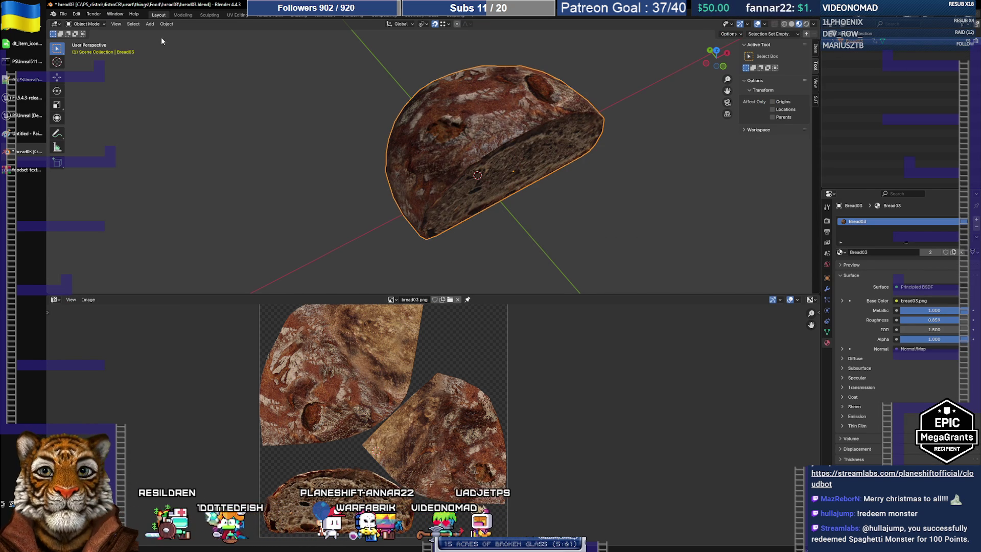
pyautogui.click(64, 14)
pyautogui.moveTo(91, 134)
pyautogui.click(160, 200)
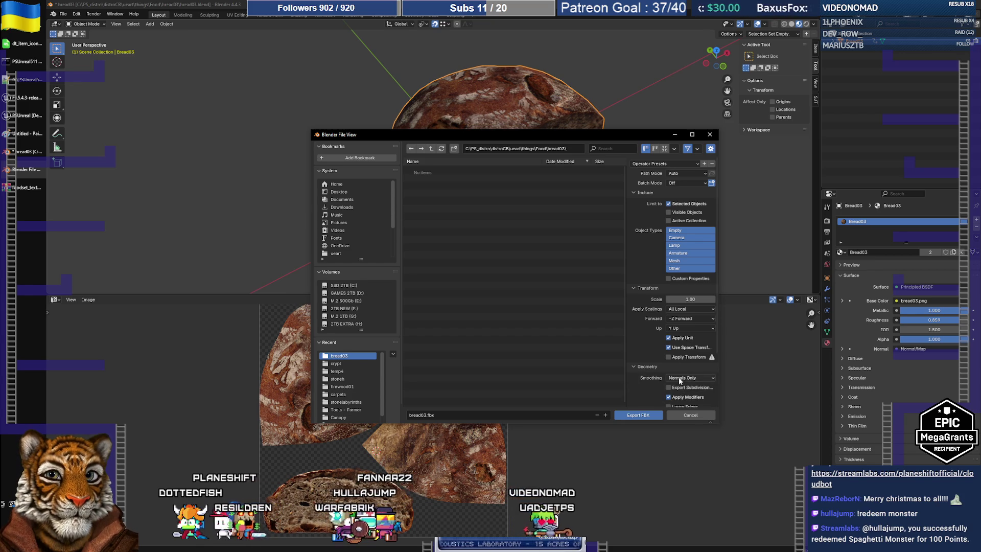
pyautogui.click(679, 378)
pyautogui.click(647, 417)
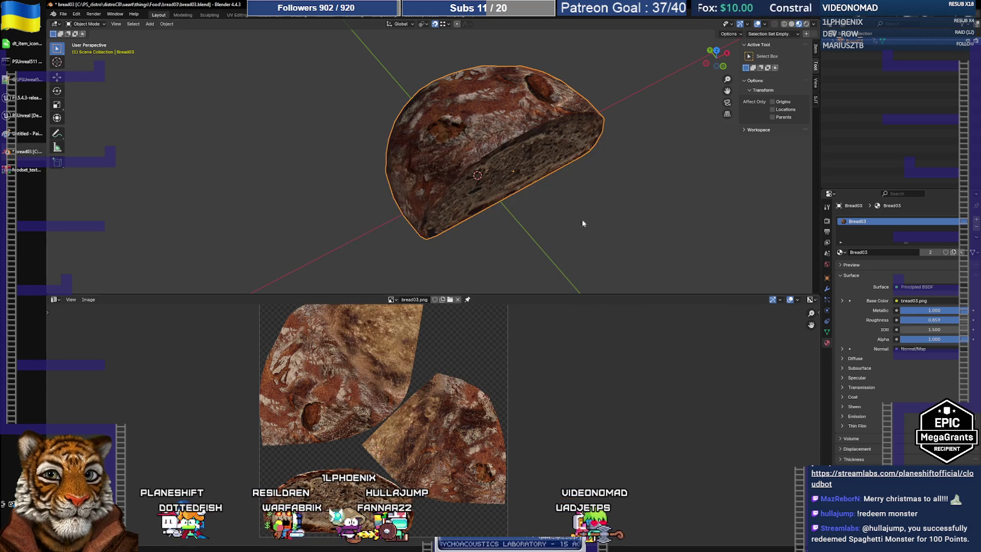
pyautogui.click(26, 116)
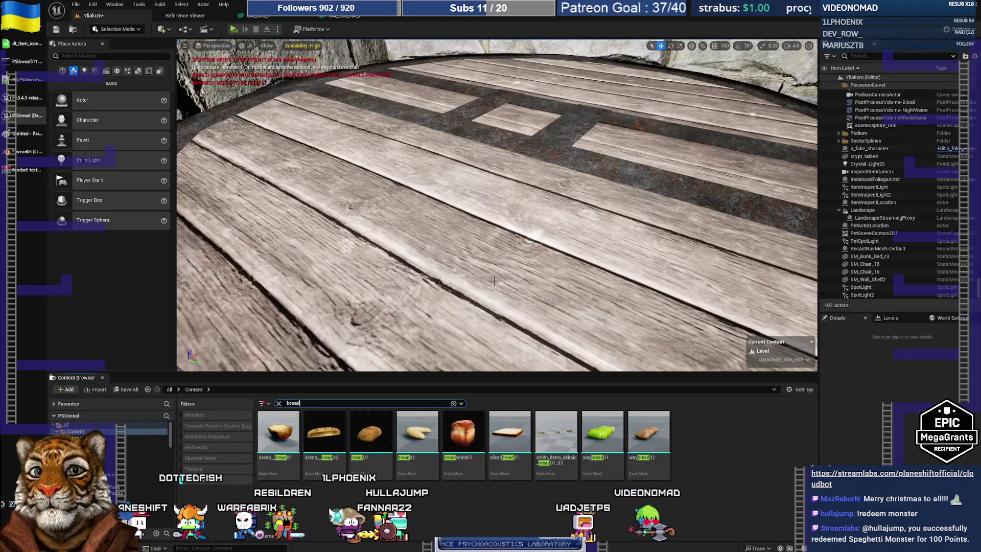
# Locate the Things/food folder via Arena_bread02, then open Import and enter the bread03 folder path.
pyautogui.rightClick(316, 436)
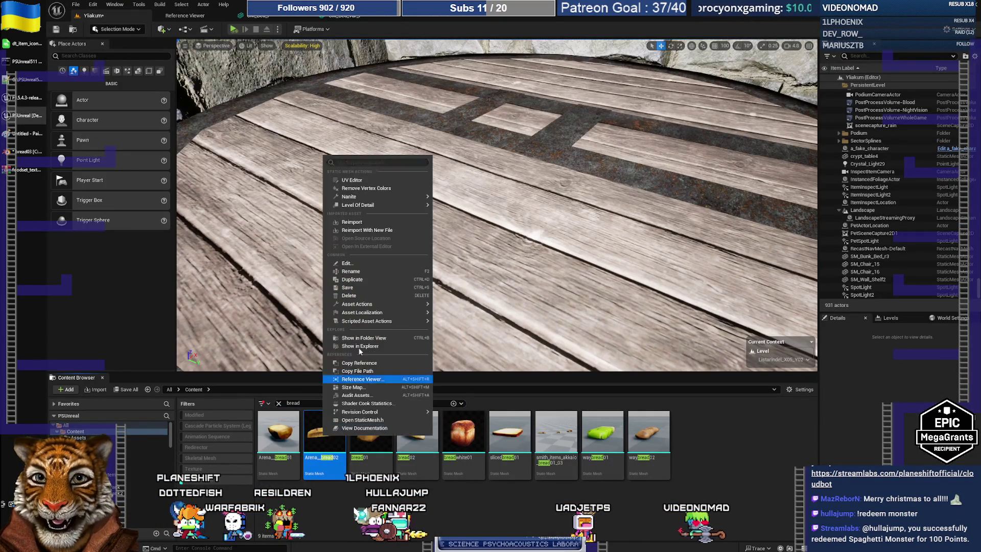
pyautogui.click(367, 338)
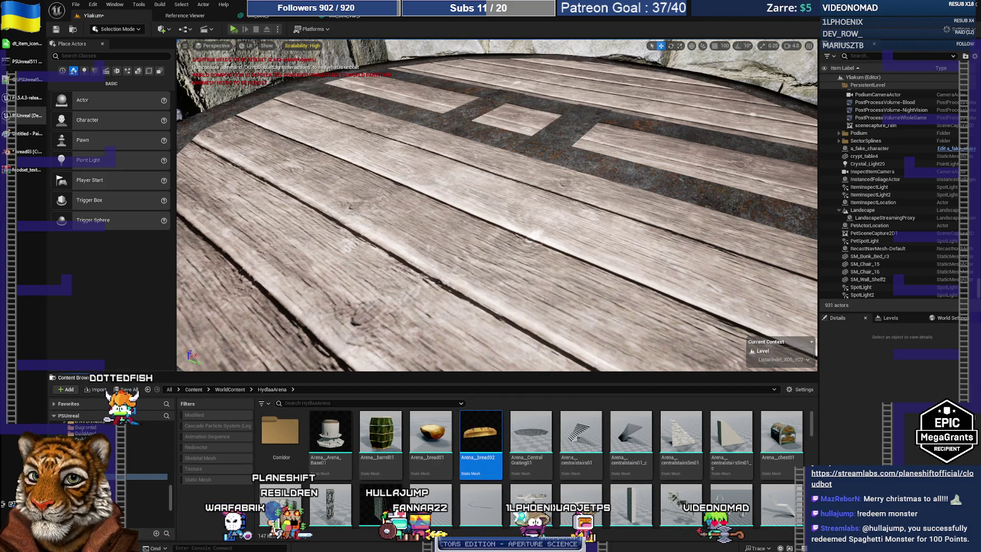
pyautogui.scroll(5, 107, 478)
pyautogui.scroll(3, 107, 481)
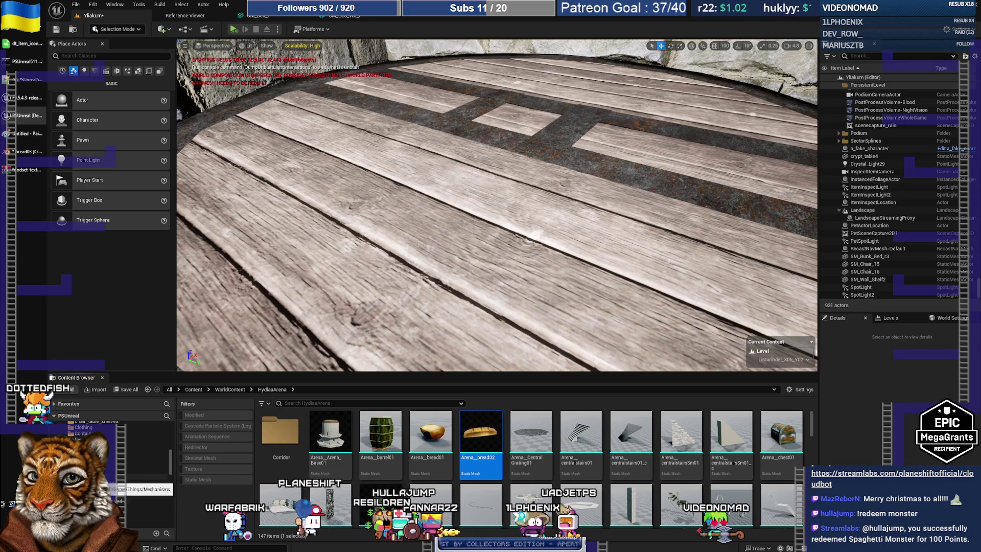
pyautogui.click(138, 465)
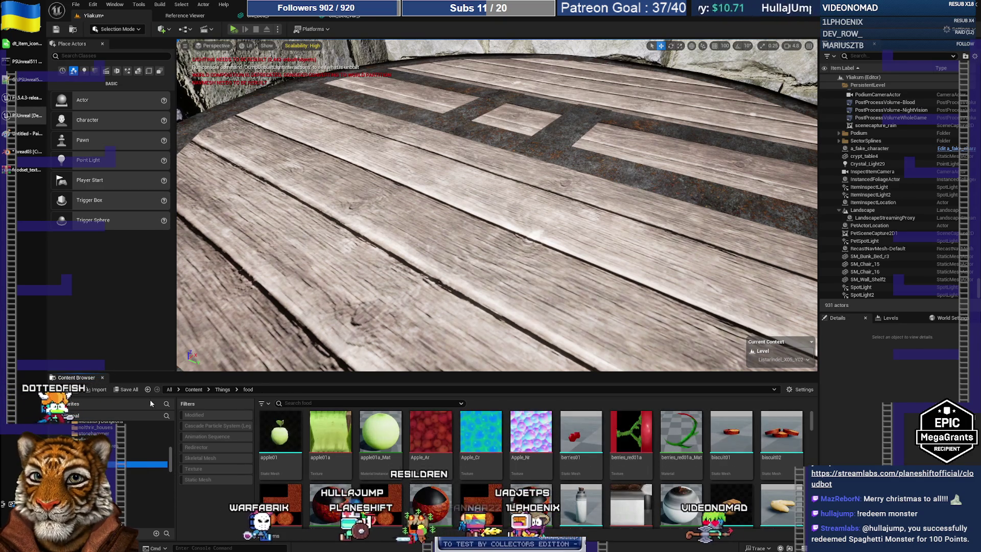
pyautogui.click(100, 391)
pyautogui.click(480, 66)
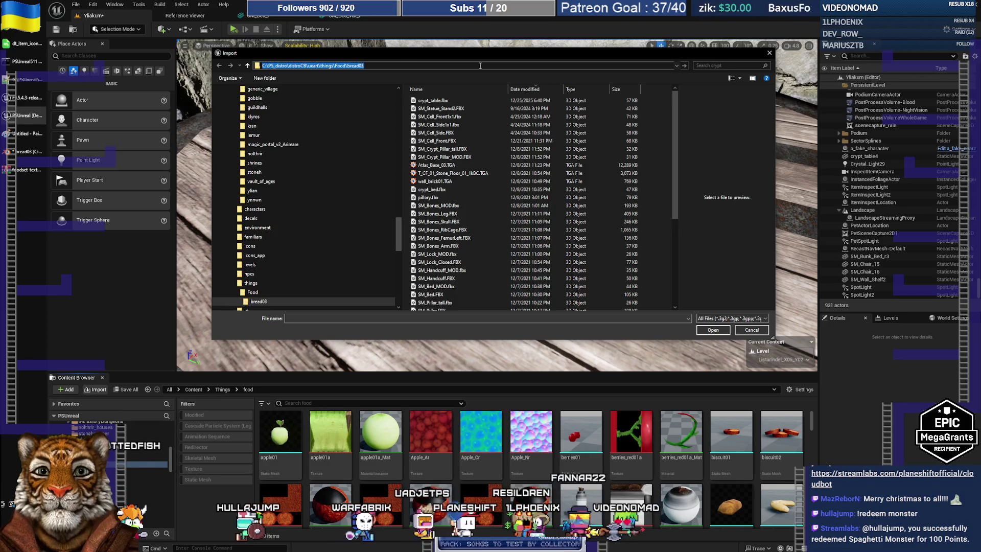
# Import bread03.fbx, bread03.png and bread03_n.png into Things/food, overriding the existing bread03 asset.
pyautogui.press('Return')
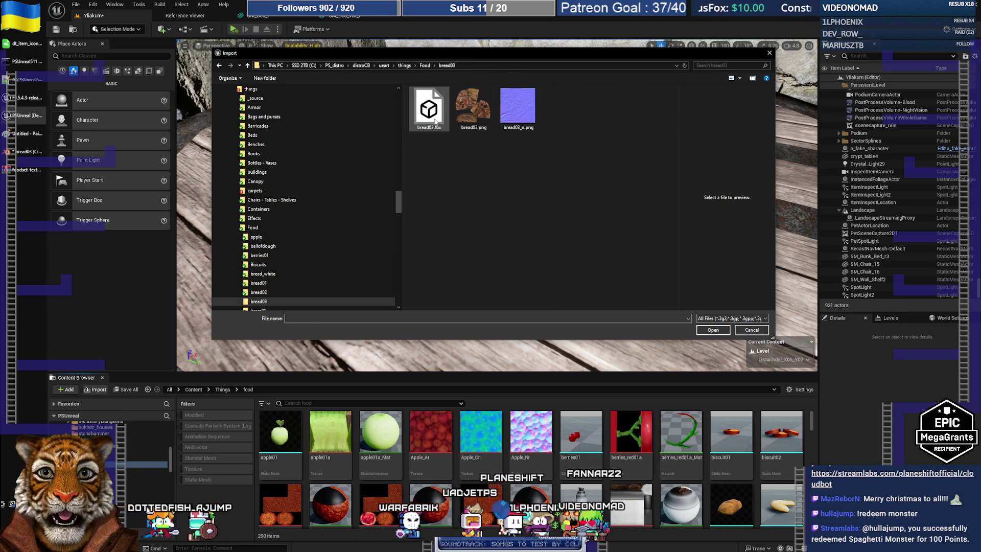
pyautogui.keyDown('ctrl'); pyautogui.click(475, 127); pyautogui.keyUp('ctrl')
pyautogui.keyDown('ctrl'); pyautogui.click(531, 121); pyautogui.keyUp('ctrl')
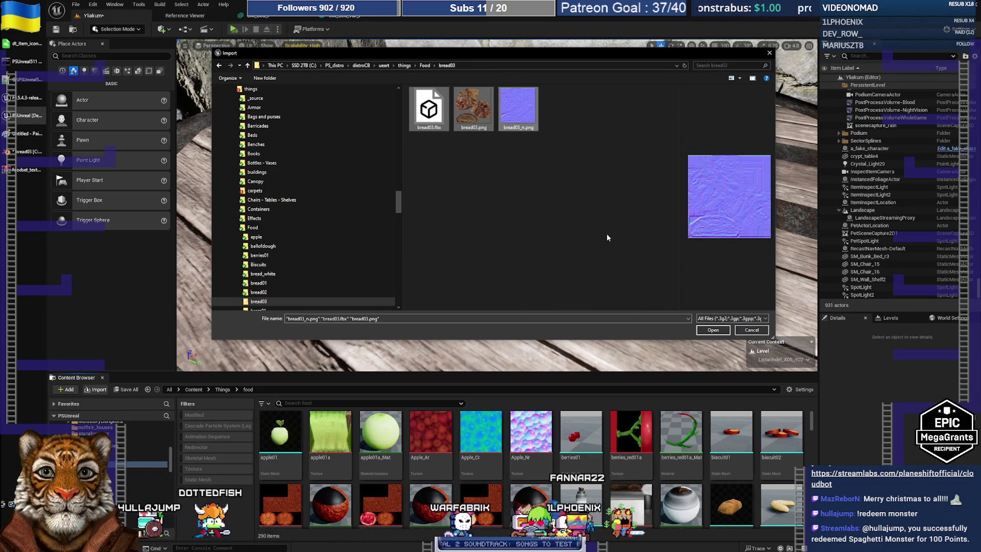
pyautogui.press('Return')
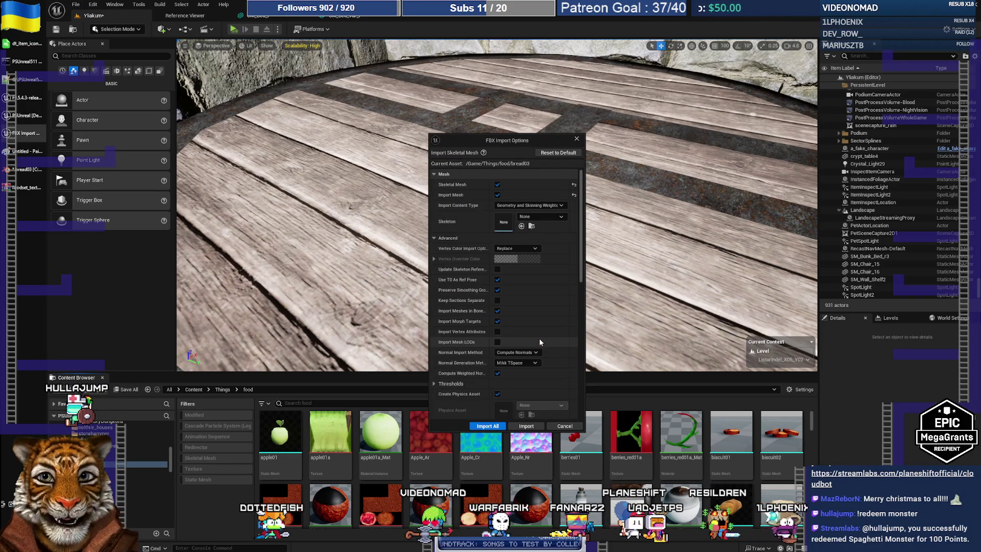
pyautogui.click(528, 426)
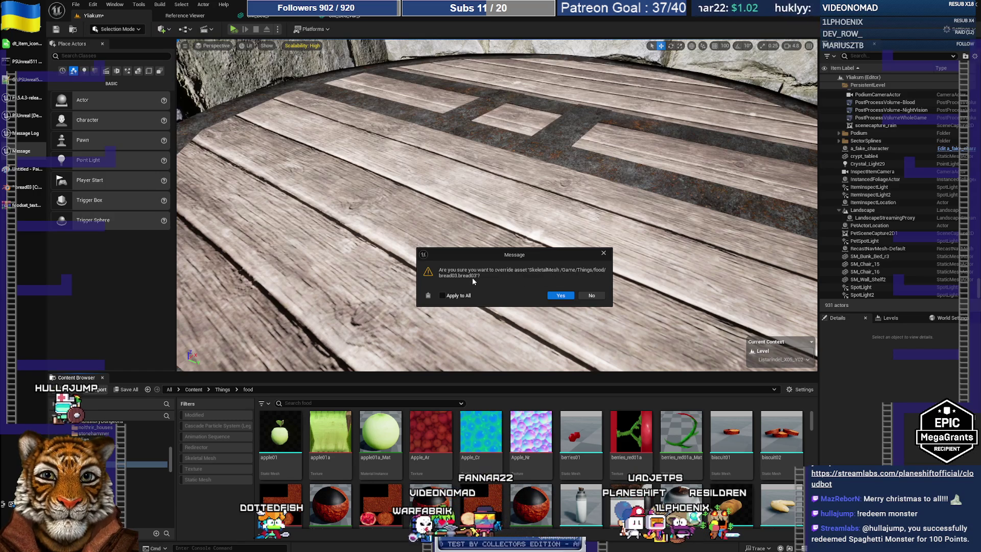
pyautogui.click(591, 295)
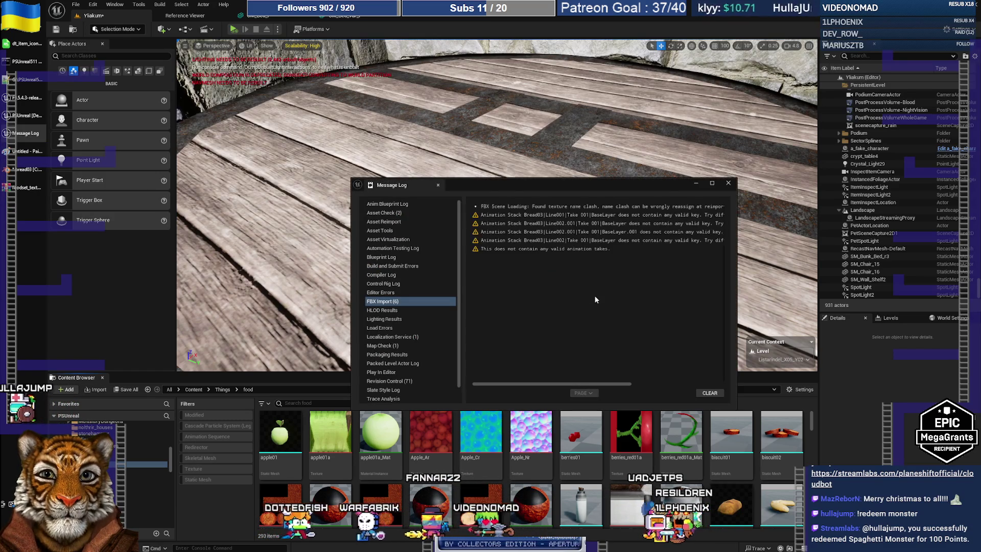
# Filter the food folder by 'bread03', select bread03_Skeleton, and return to Blender.
pyautogui.click(728, 183)
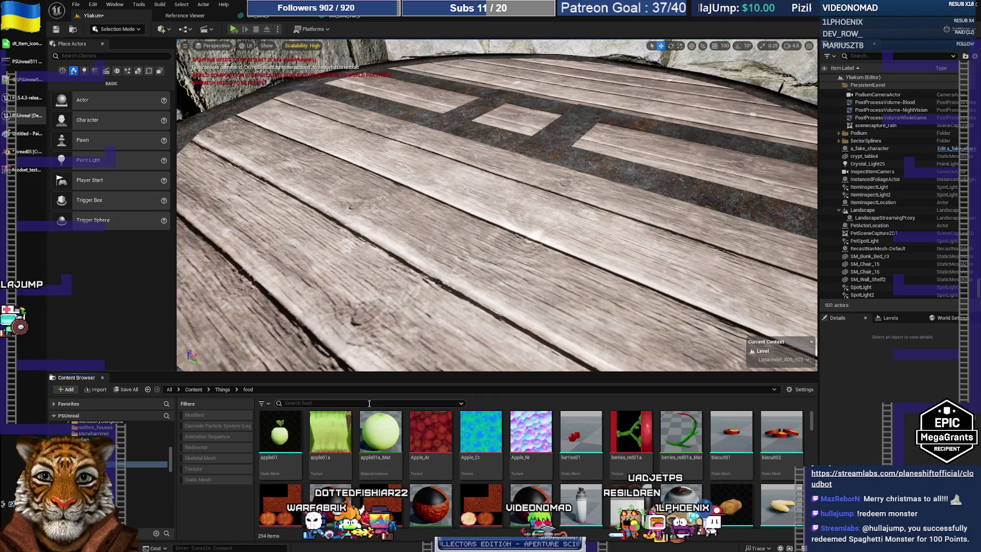
pyautogui.click(336, 403)
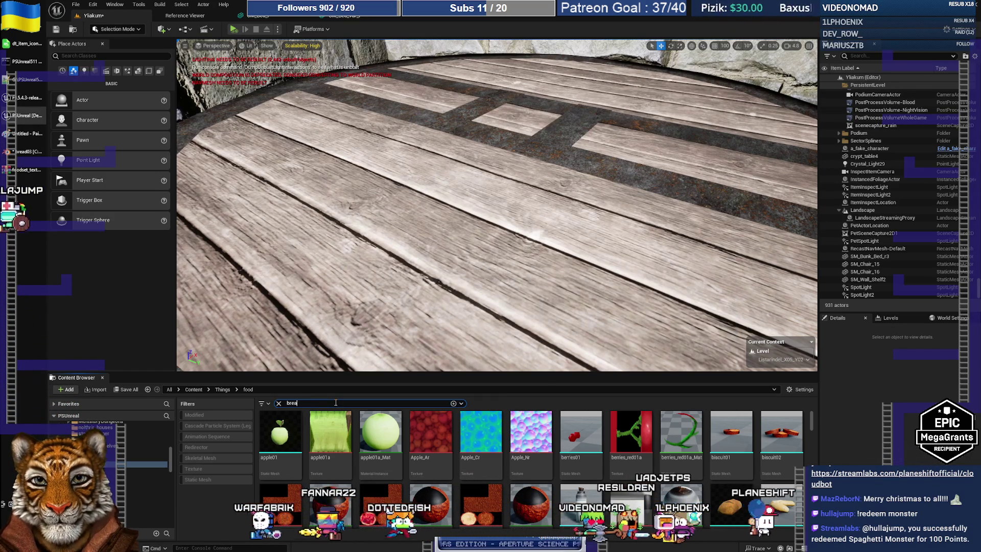
pyautogui.write('bread03')
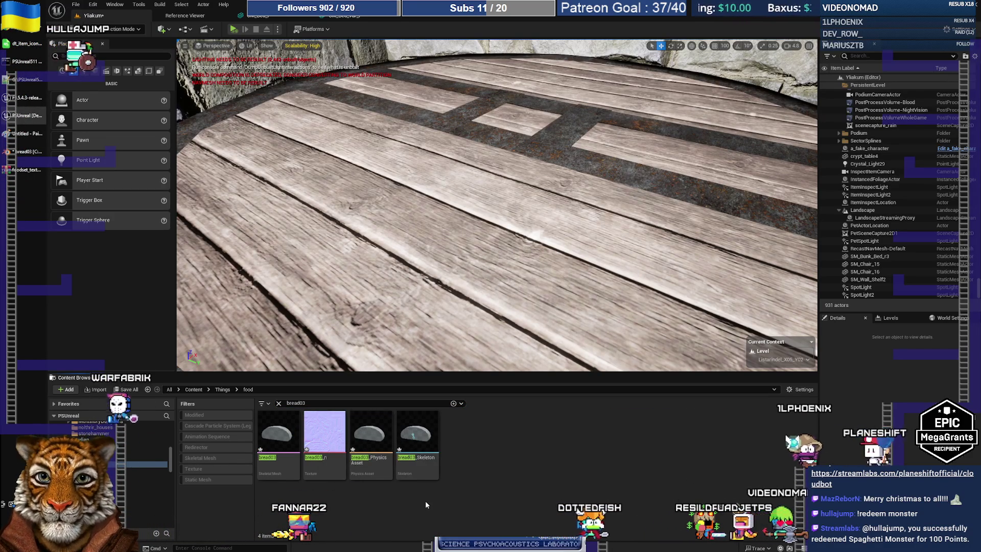
pyautogui.click(417, 444)
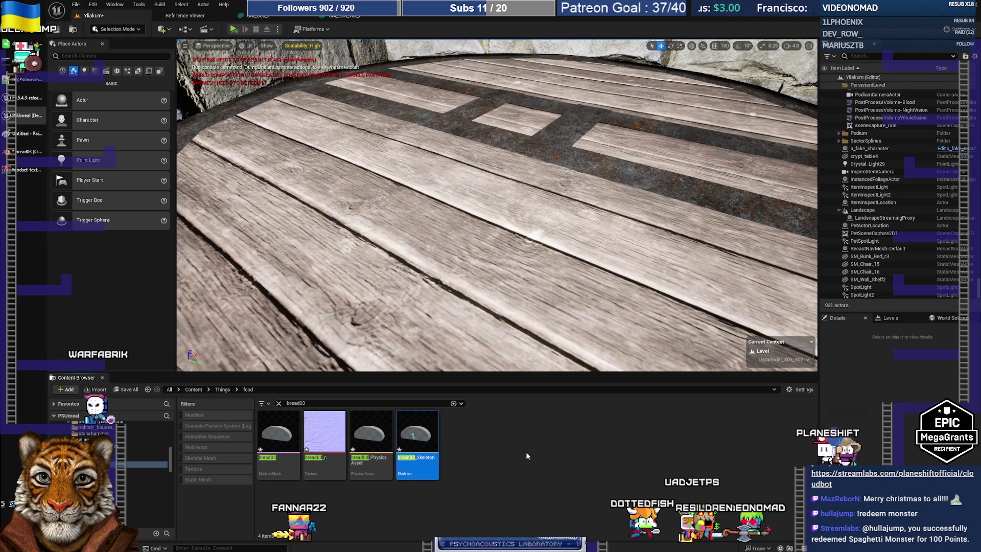
pyautogui.hotkey('alt', 'Tab')
pyautogui.moveTo(459, 213)
pyautogui.mouseDown(button='middle')
pyautogui.moveTo(505, 202)
pyautogui.moveTo(500, 193)
pyautogui.mouseUp(button='middle')
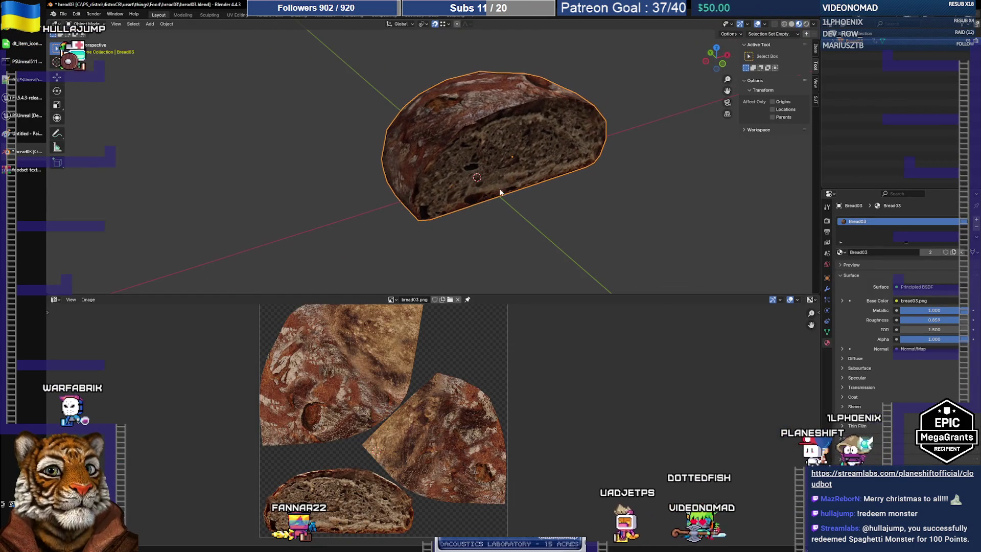
# Check Bread03's empty modifier stack and collapse then re-expand the Mesh.002 outliner entries.
pyautogui.click(828, 290)
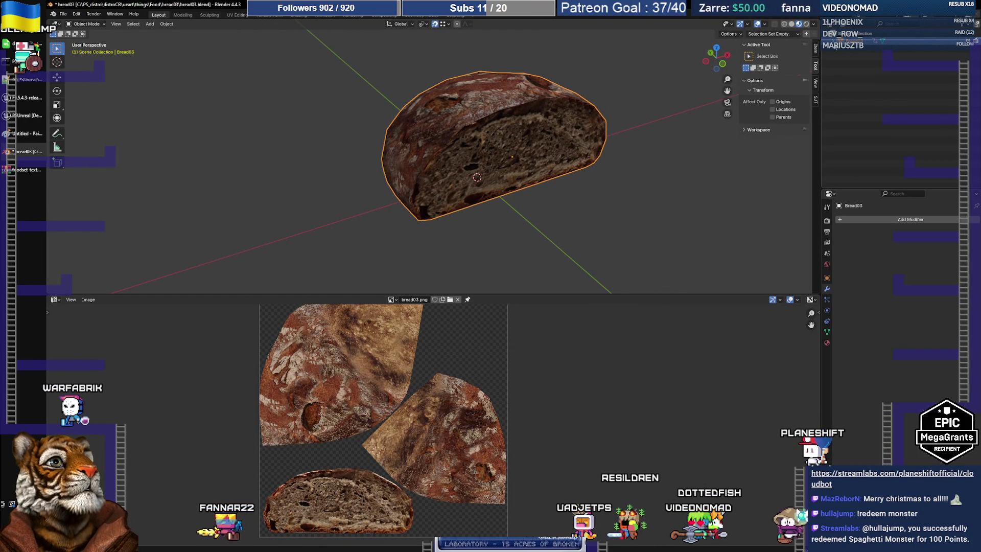
pyautogui.click(841, 57)
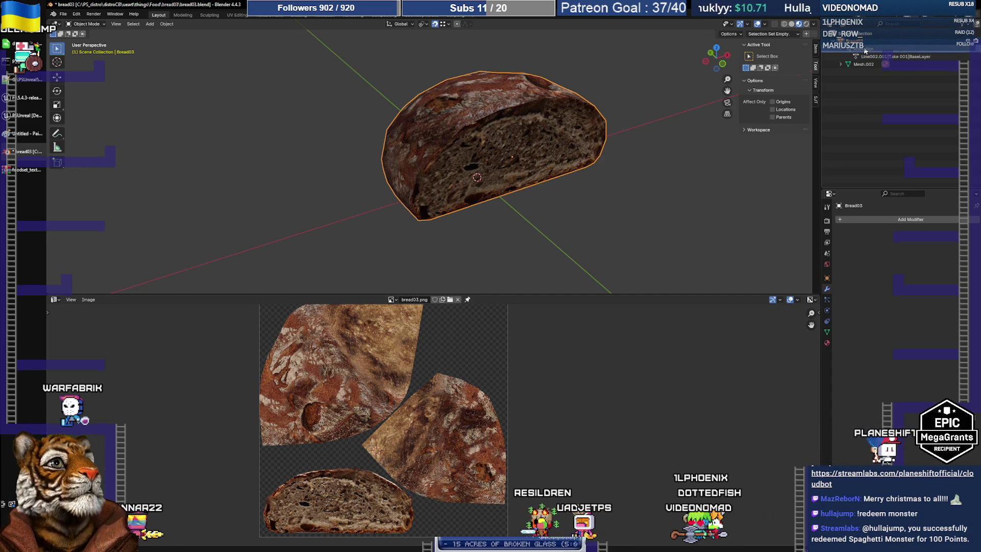
pyautogui.click(838, 48)
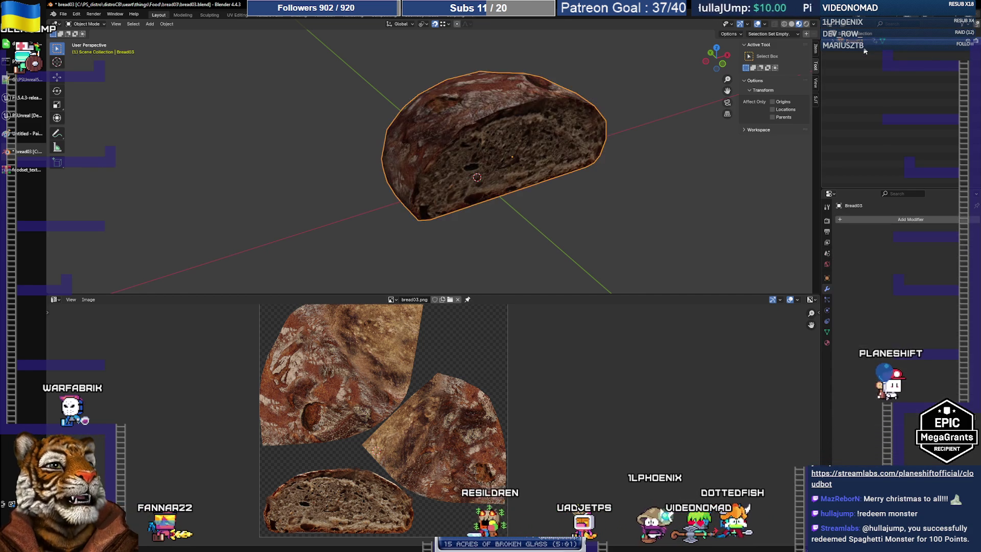
pyautogui.click(840, 49)
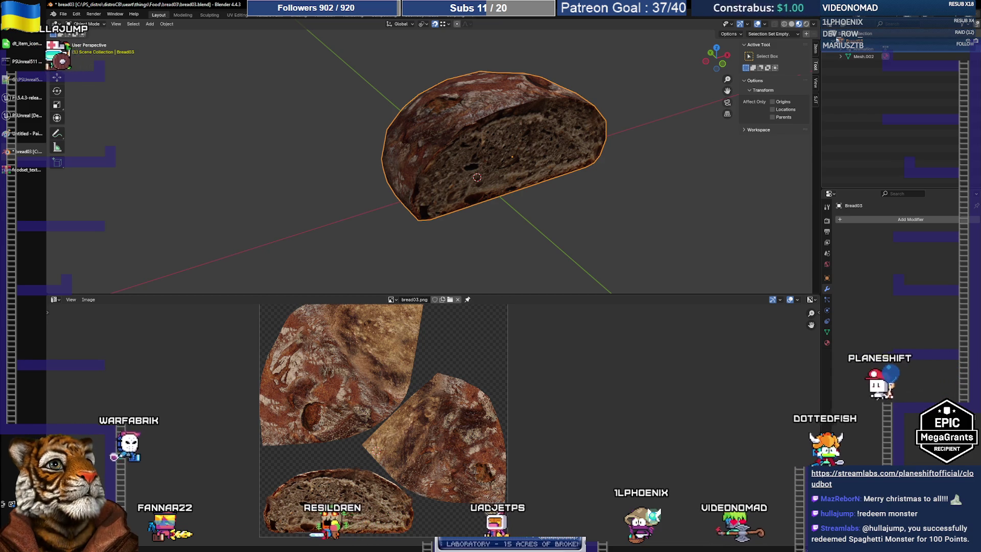
pyautogui.click(54, 300)
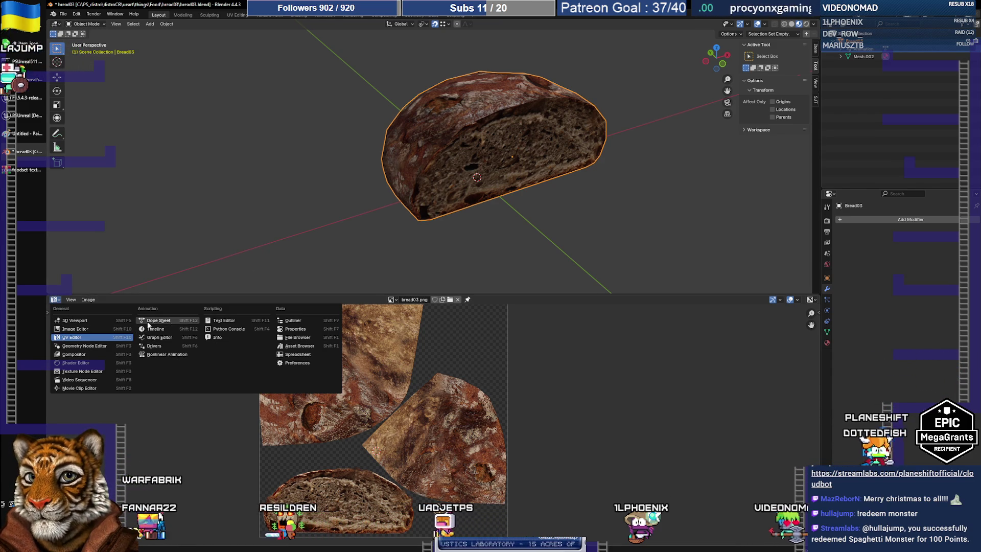
# Switch the bottom area to the Dope Sheet and expand Bread03's Take 001 channels.
pyautogui.click(147, 318)
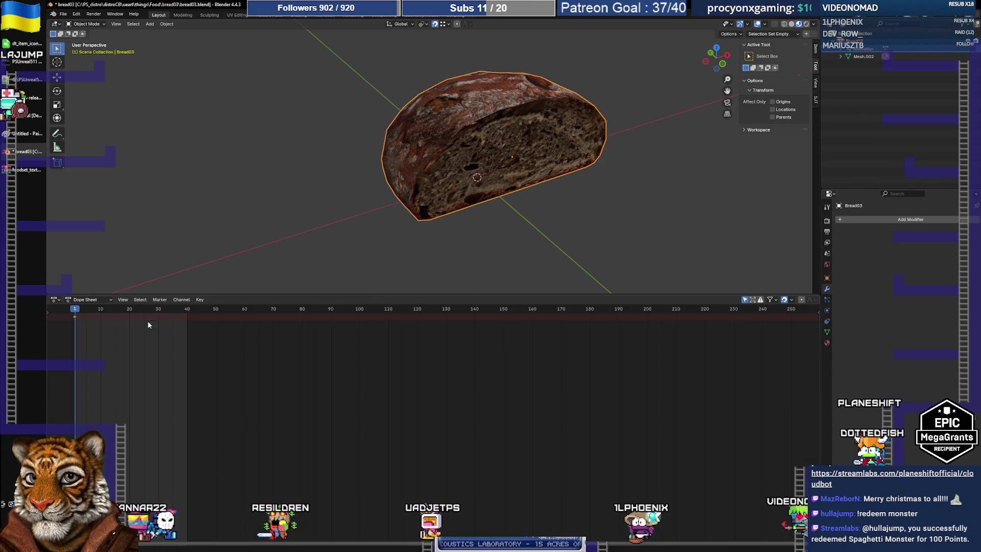
pyautogui.click(48, 313)
pyautogui.click(50, 317)
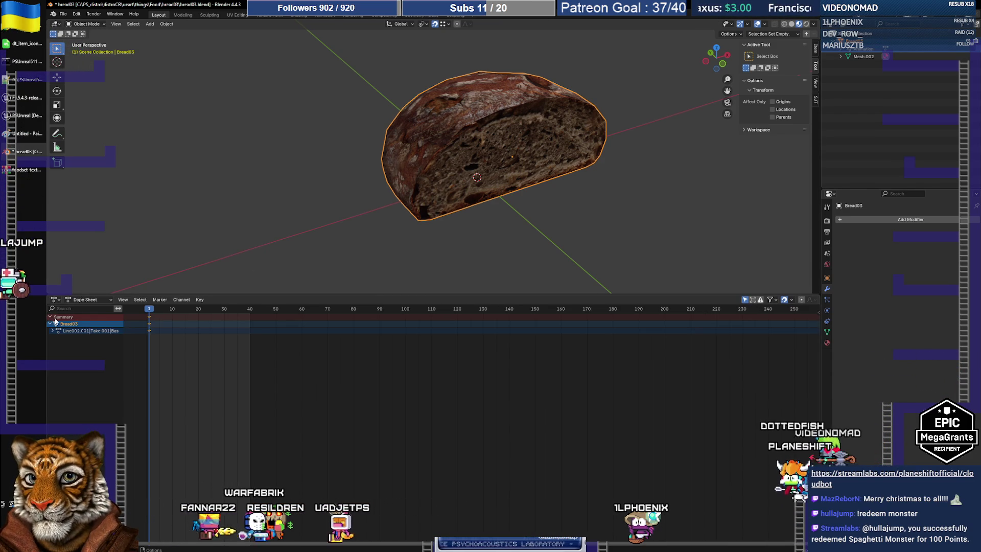
pyautogui.rightClick(93, 330)
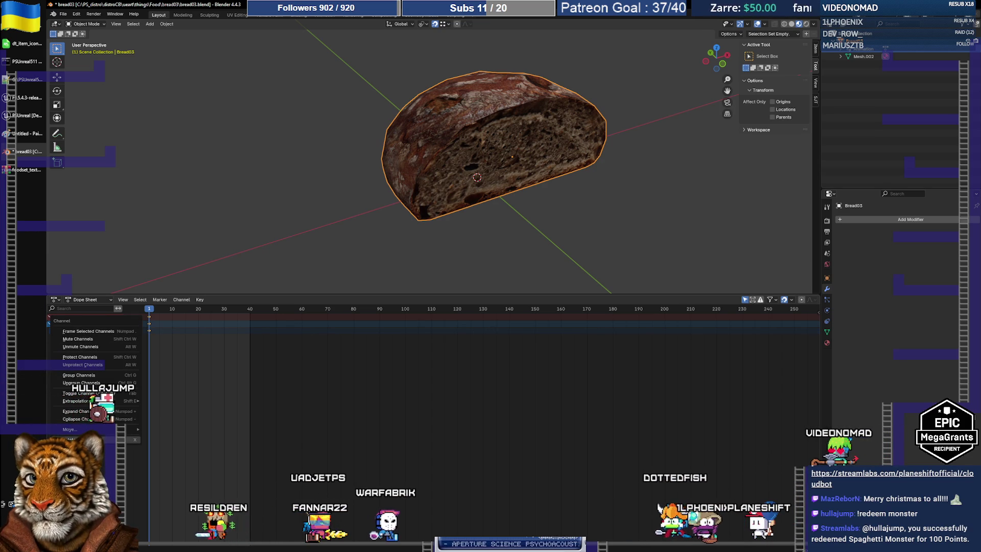
pyautogui.click(94, 347)
pyautogui.click(52, 331)
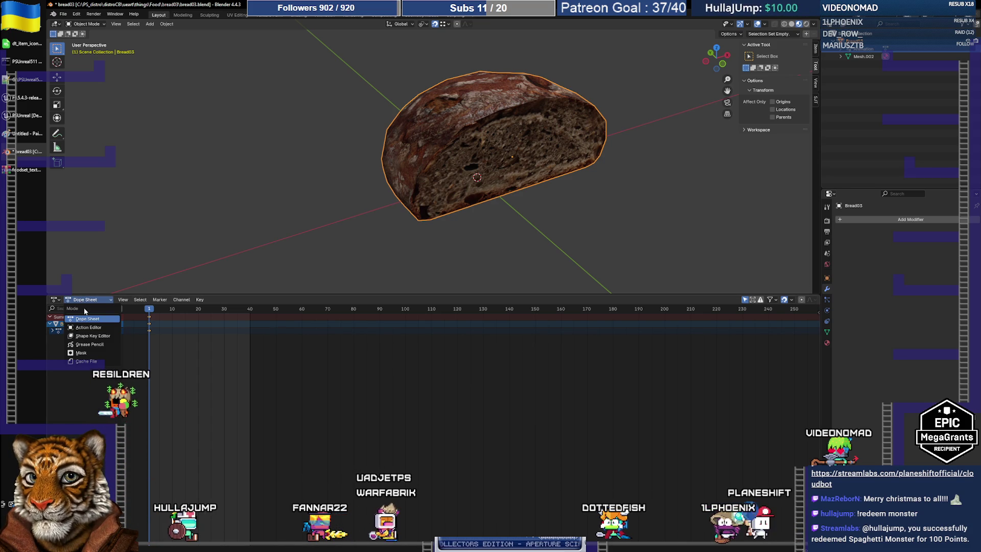
# Unlink the Take 001 animation action from Bread03 in the Action Editor.
pyautogui.click(89, 327)
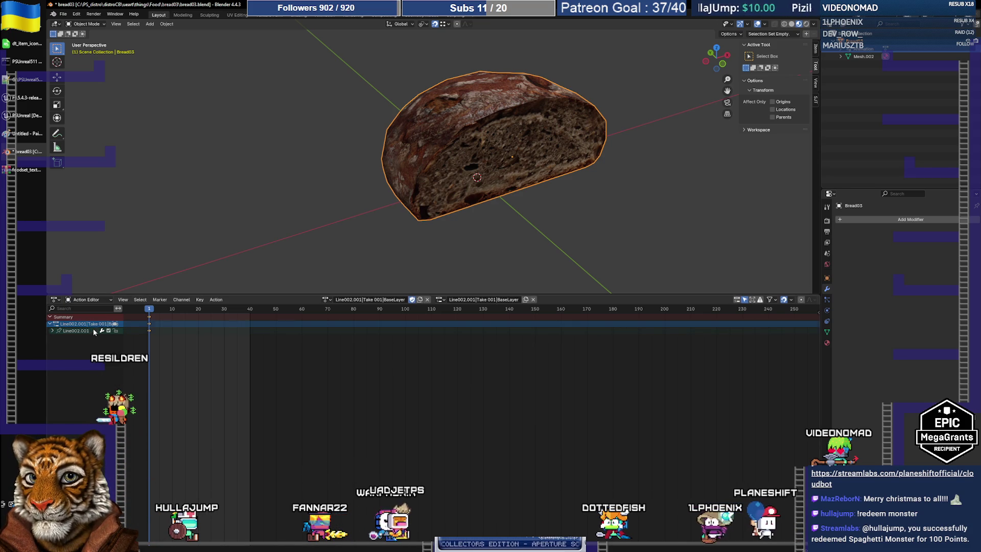
pyautogui.click(324, 303)
pyautogui.click(327, 303)
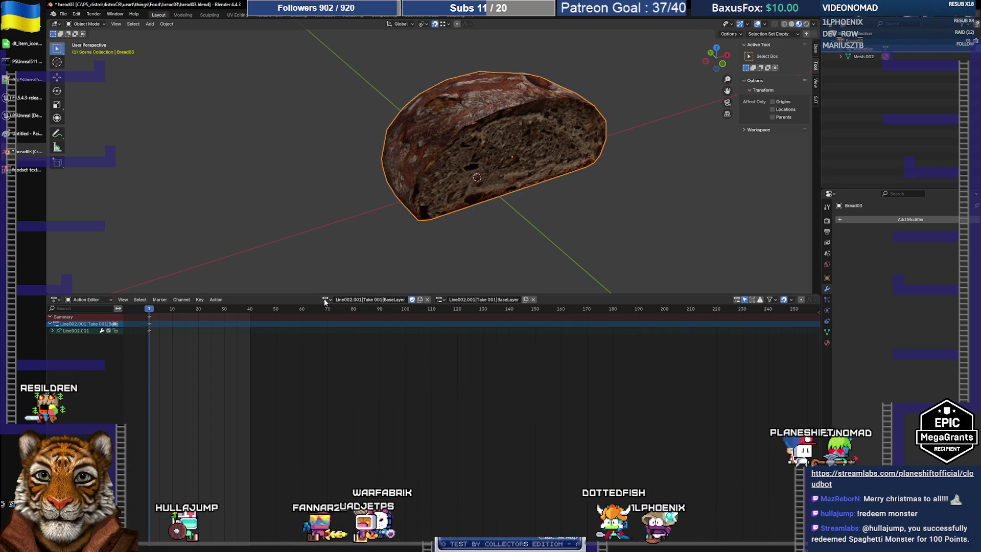
pyautogui.click(427, 300)
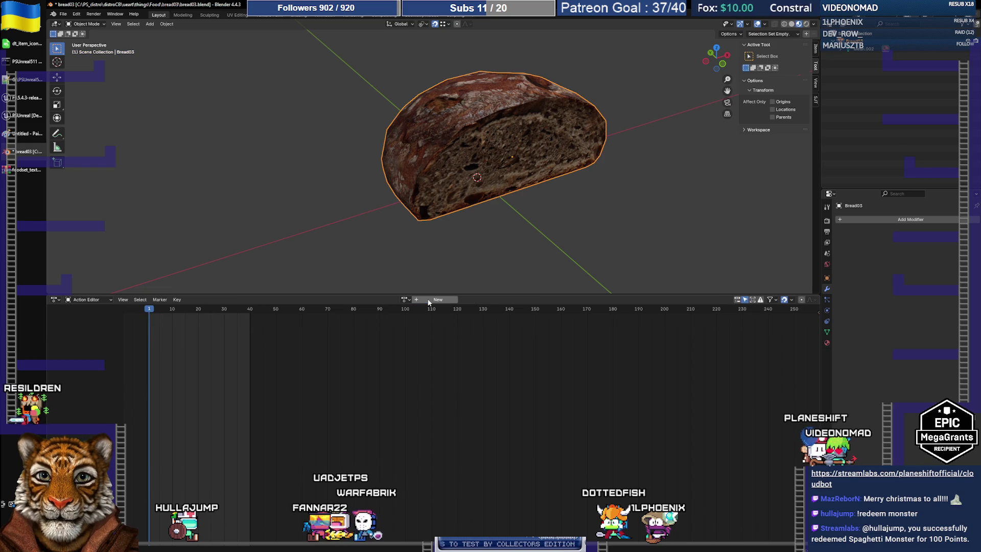
pyautogui.click(96, 300)
pyautogui.click(95, 317)
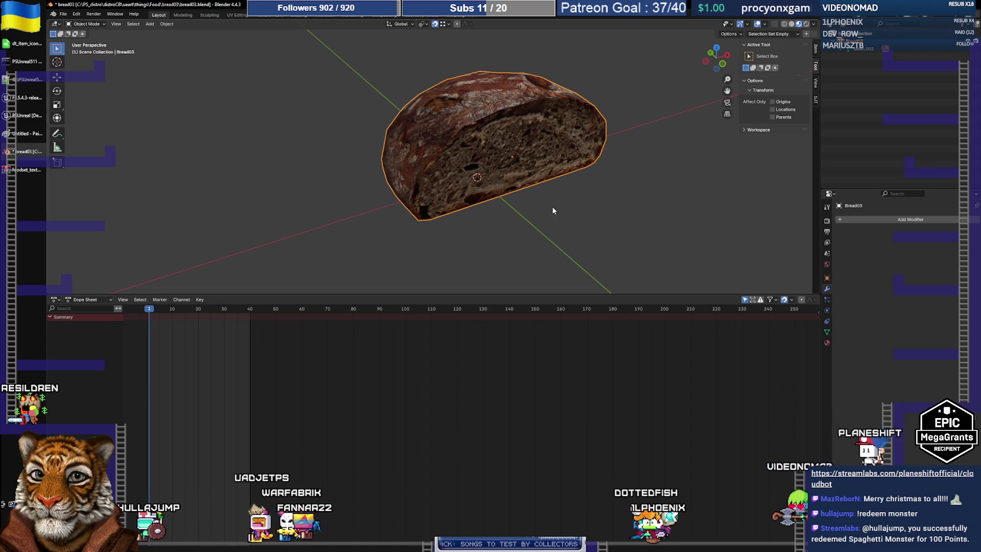
# Re-export the loaf as FBX and switch back to Unreal Engine.
pyautogui.click(62, 15)
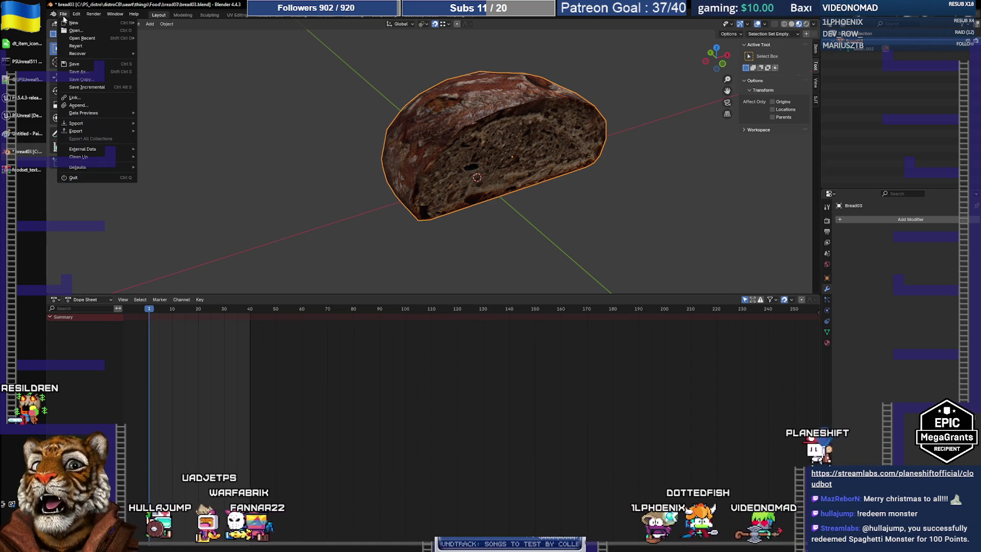
pyautogui.moveTo(100, 131)
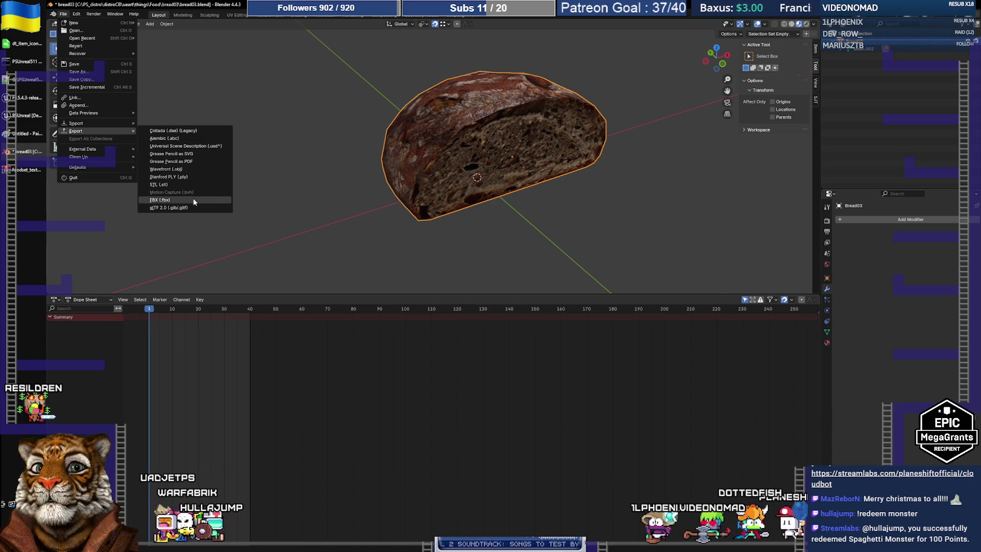
pyautogui.click(193, 200)
pyautogui.click(639, 415)
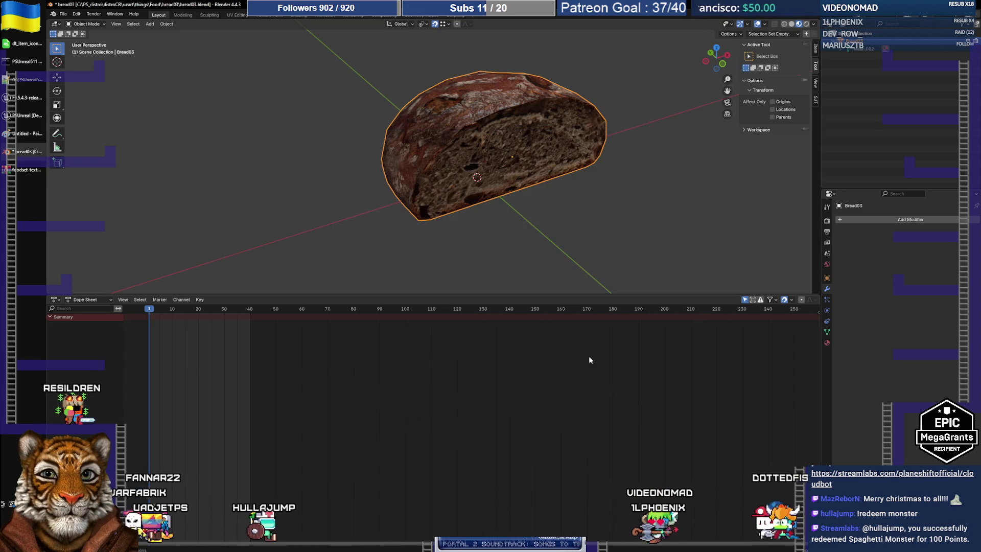
pyautogui.hotkey('alt', 'Tab')
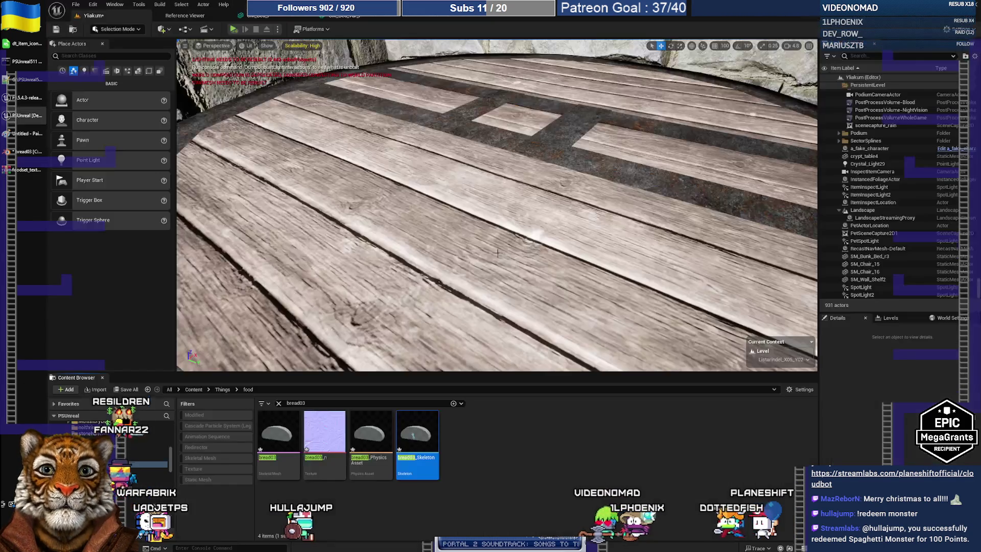
# Delete all four old bread03 assets from the Things/food folder.
pyautogui.click(506, 438)
pyautogui.hotkey('ctrl', 'a')
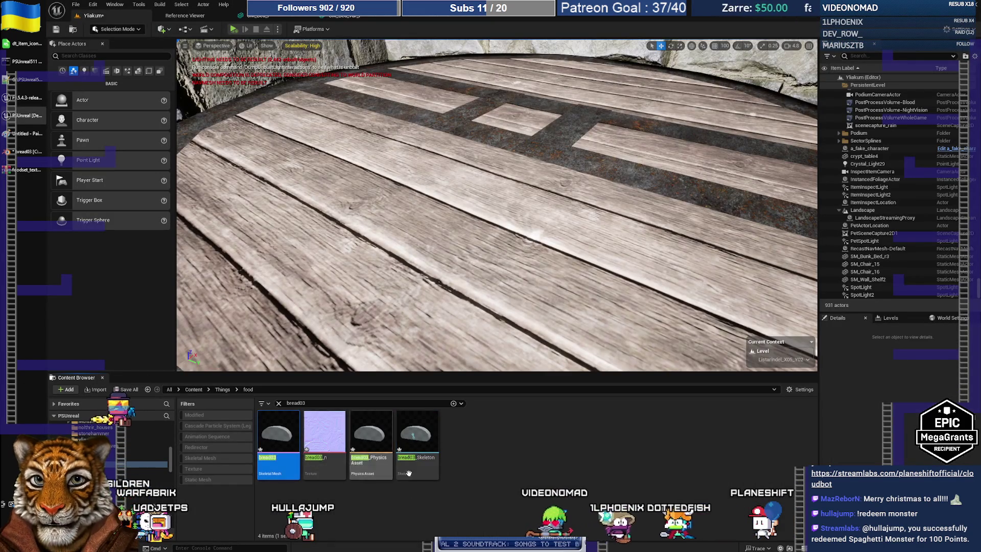
pyautogui.press('Delete')
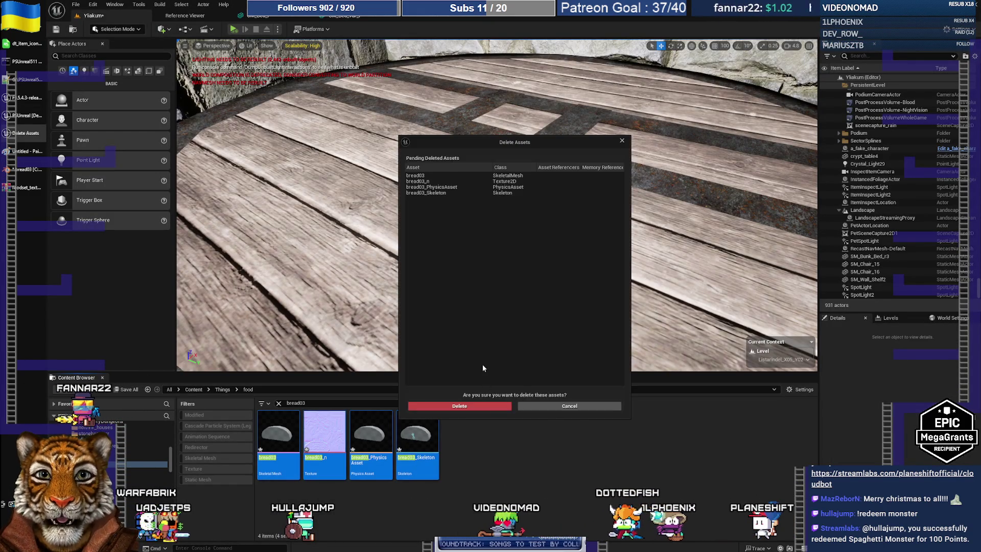
pyautogui.click(480, 404)
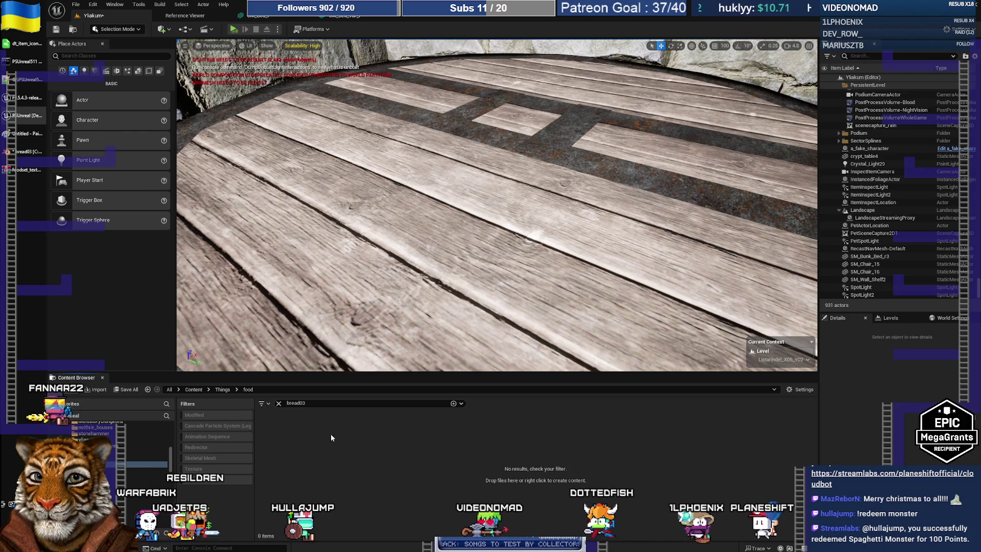
# Import the new bread03.fbx together with bread03.png and bread03_n.png.
pyautogui.click(96, 389)
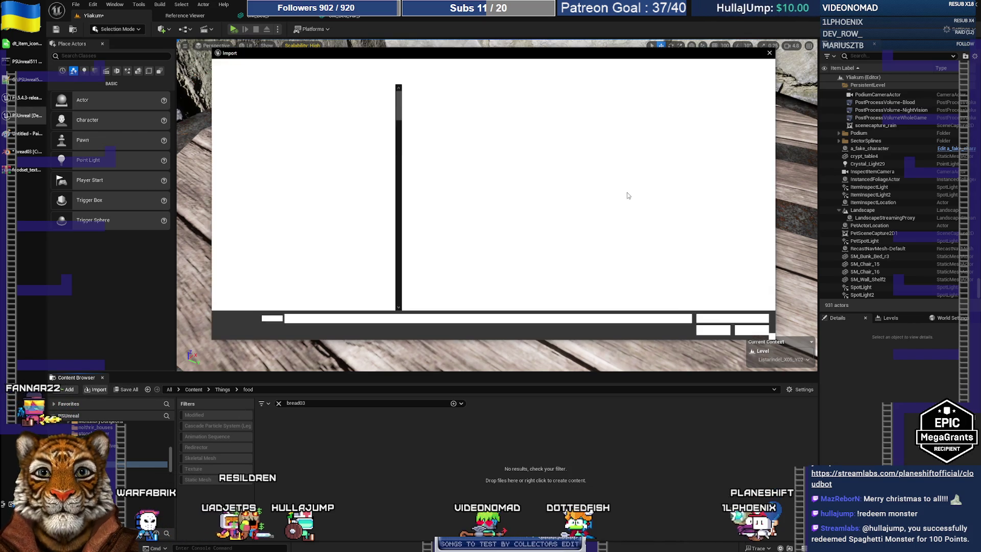
pyautogui.click(429, 108)
pyautogui.keyDown('ctrl'); pyautogui.click(474, 108); pyautogui.keyUp('ctrl')
pyautogui.keyDown('ctrl'); pyautogui.click(518, 107); pyautogui.keyUp('ctrl')
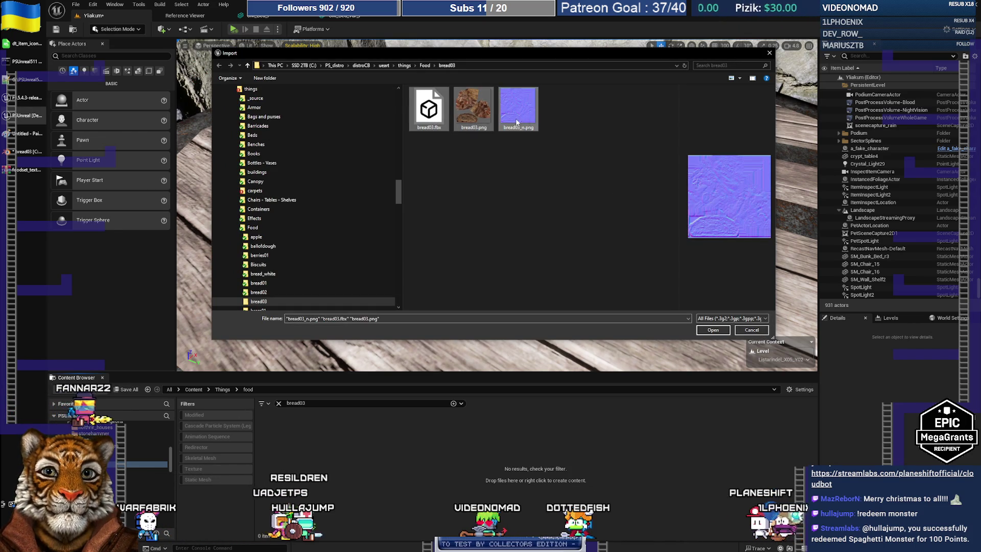
pyautogui.click(729, 330)
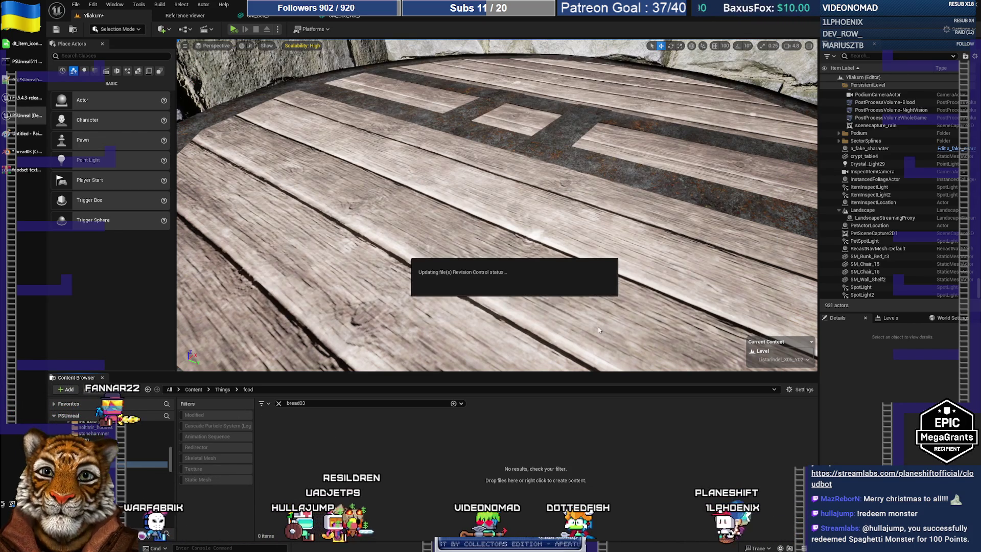
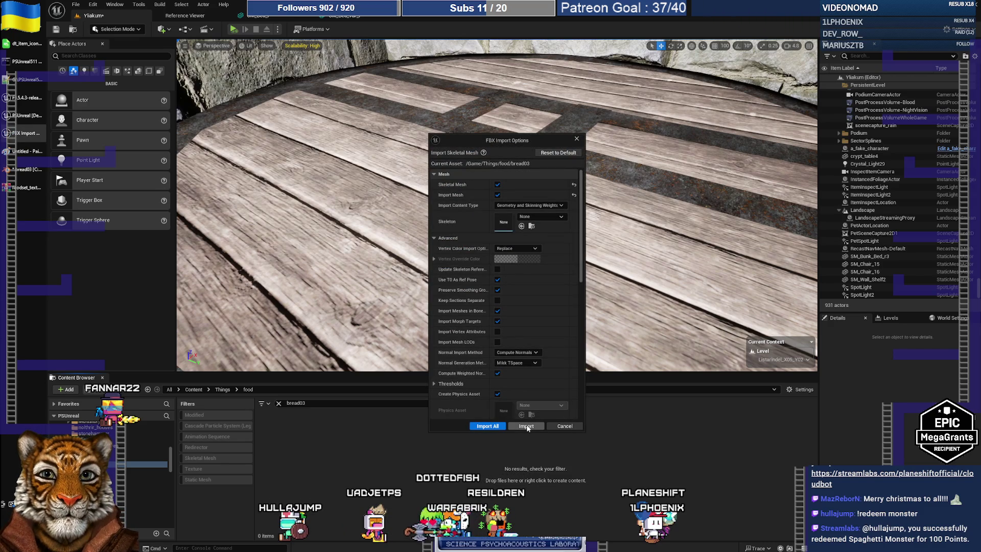
# Import bread03 with the FBX options, override the existing asset, and close the message log.
pyautogui.click(508, 428)
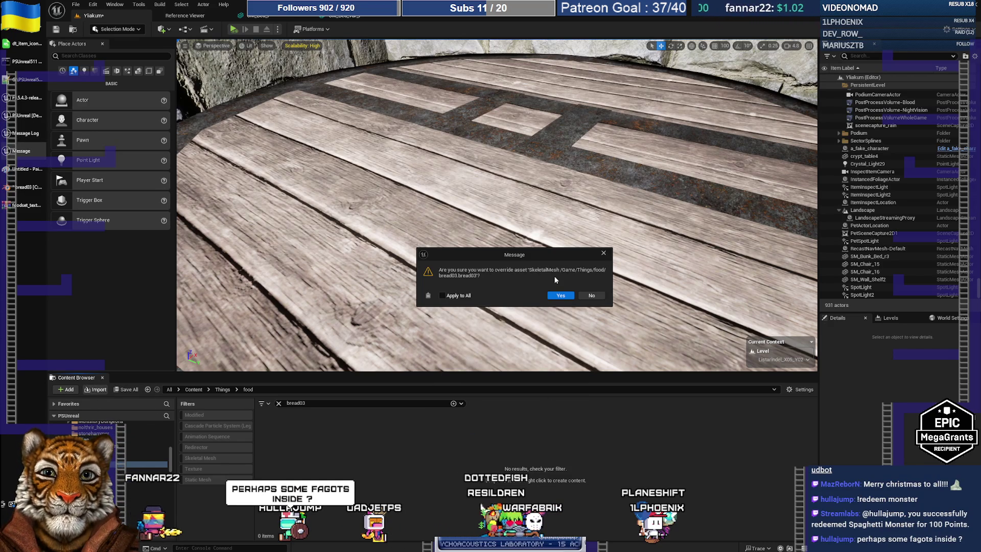
pyautogui.click(601, 296)
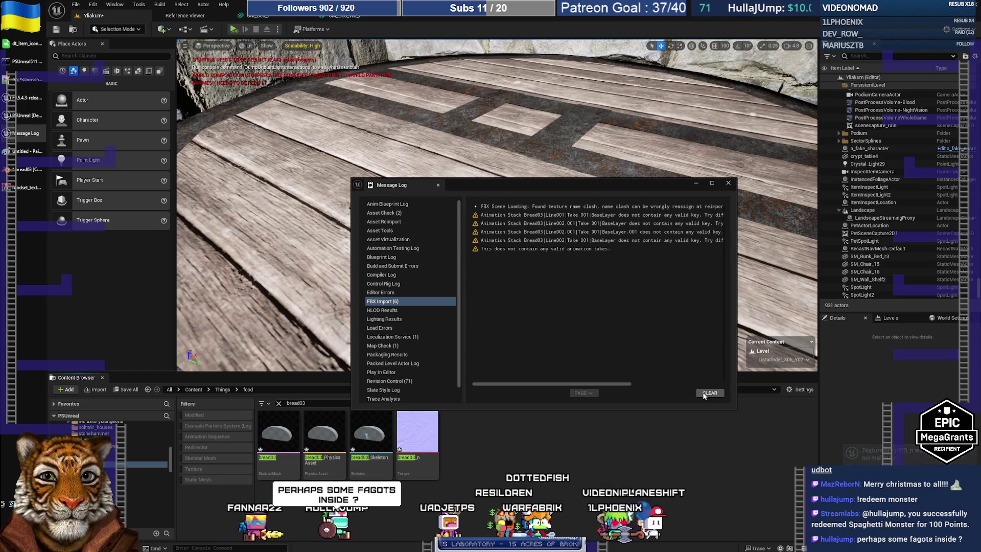
pyautogui.click(729, 182)
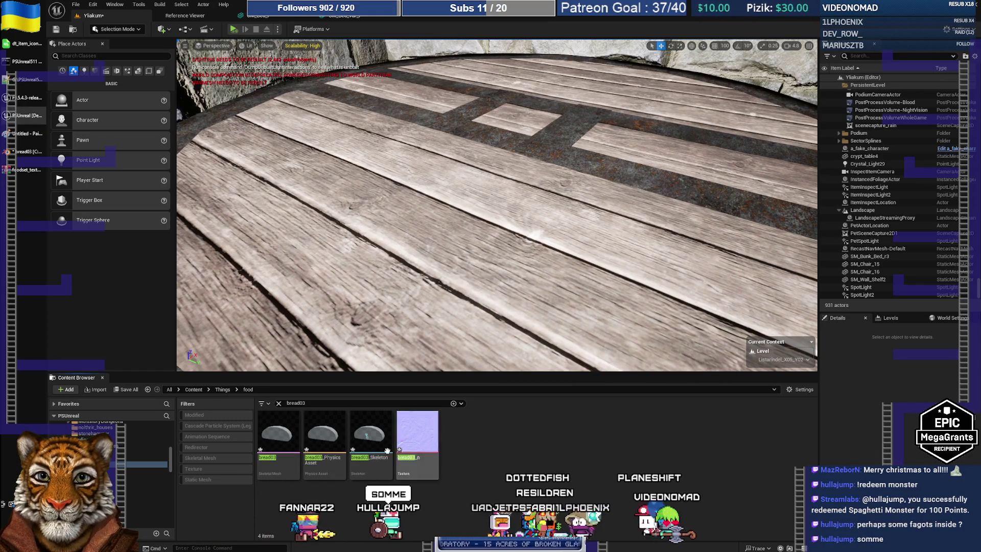
pyautogui.hotkey('alt', 'Tab')
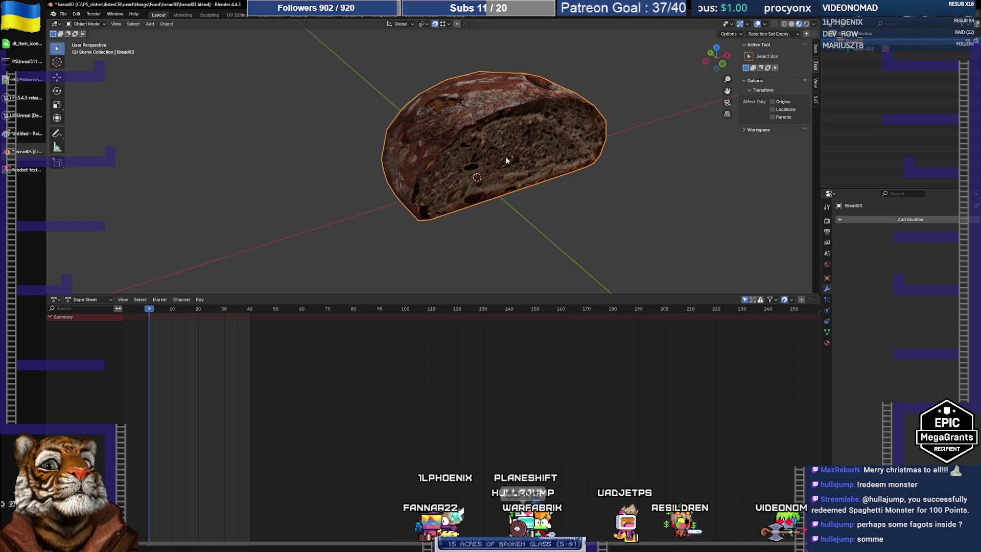
# Duplicate the bread's mesh geometry in Edit Mode and separate it into its own object.
pyautogui.press('Tab')
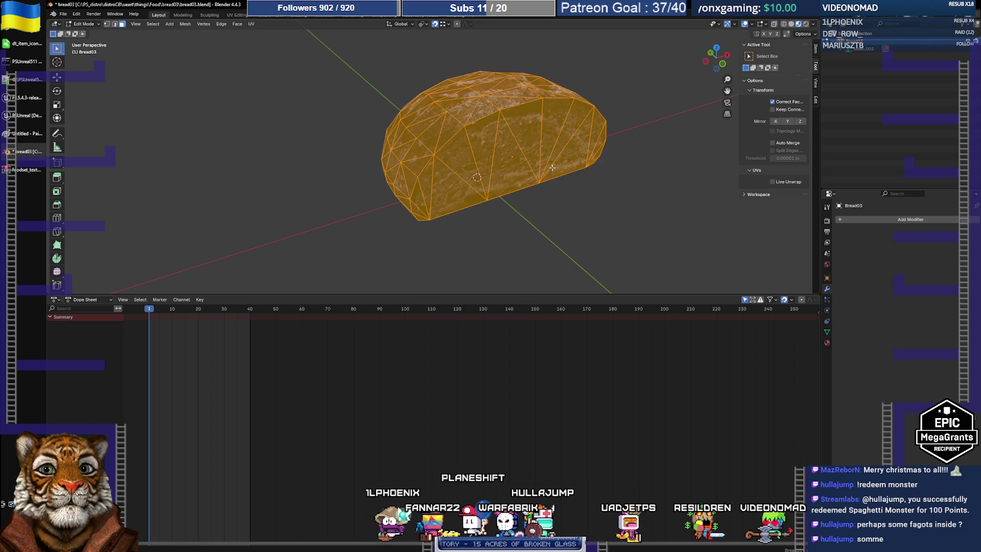
pyautogui.press('Tab')
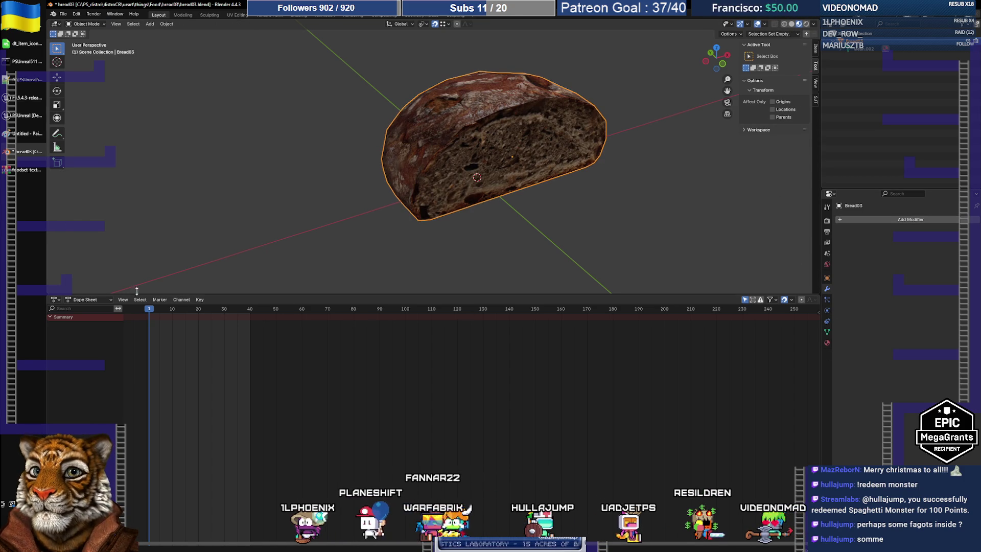
pyautogui.press('Tab')
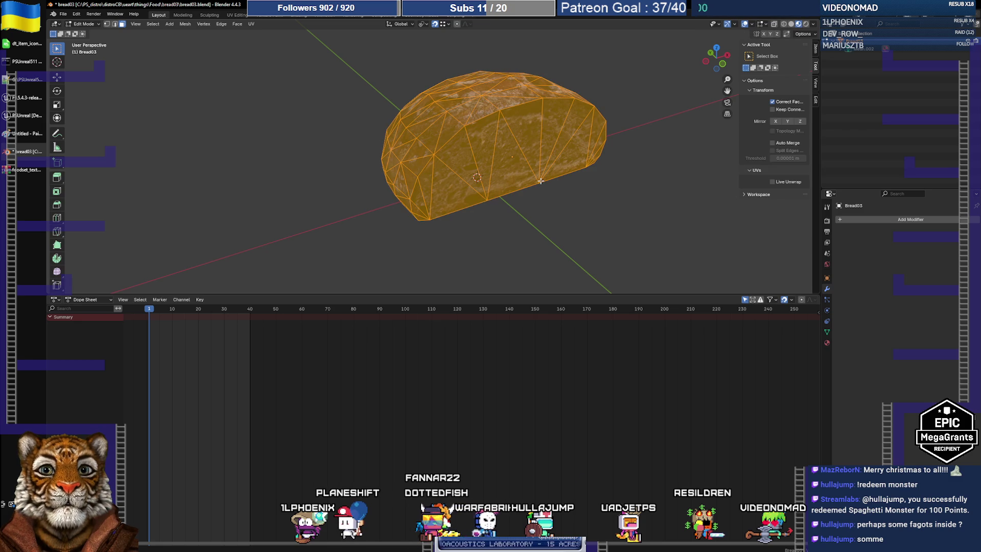
pyautogui.press('g')
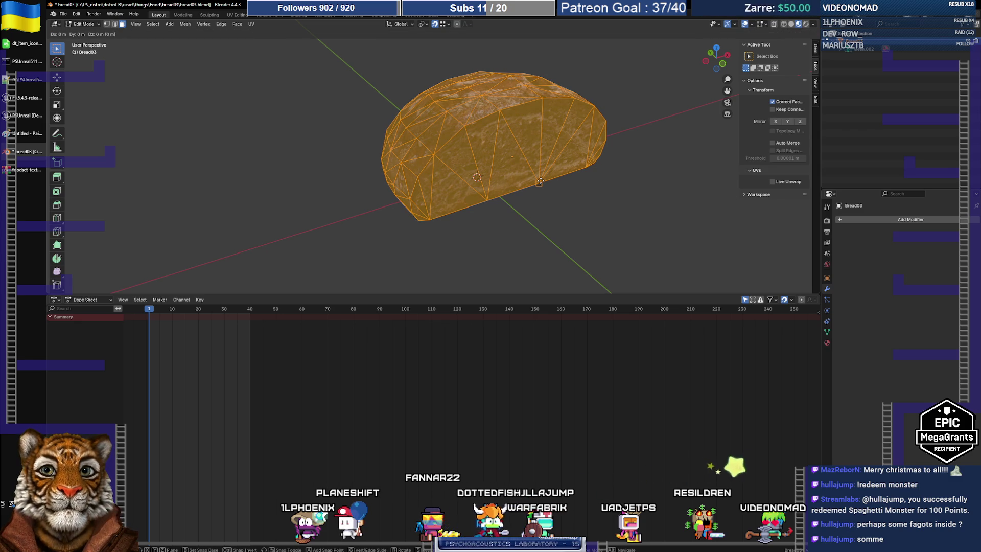
pyautogui.rightClick(609, 214)
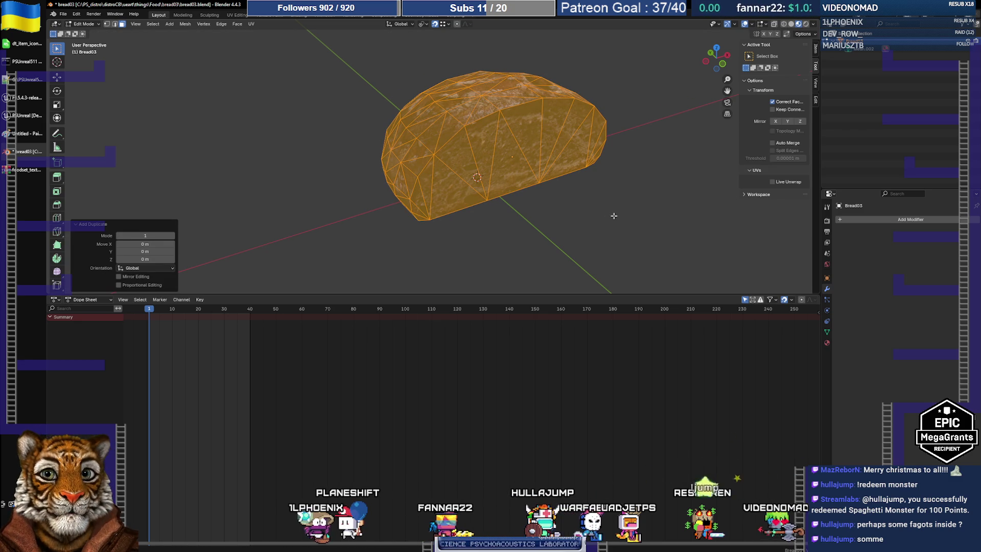
pyautogui.rightClick(613, 215)
pyautogui.moveTo(598, 345)
pyautogui.click(656, 352)
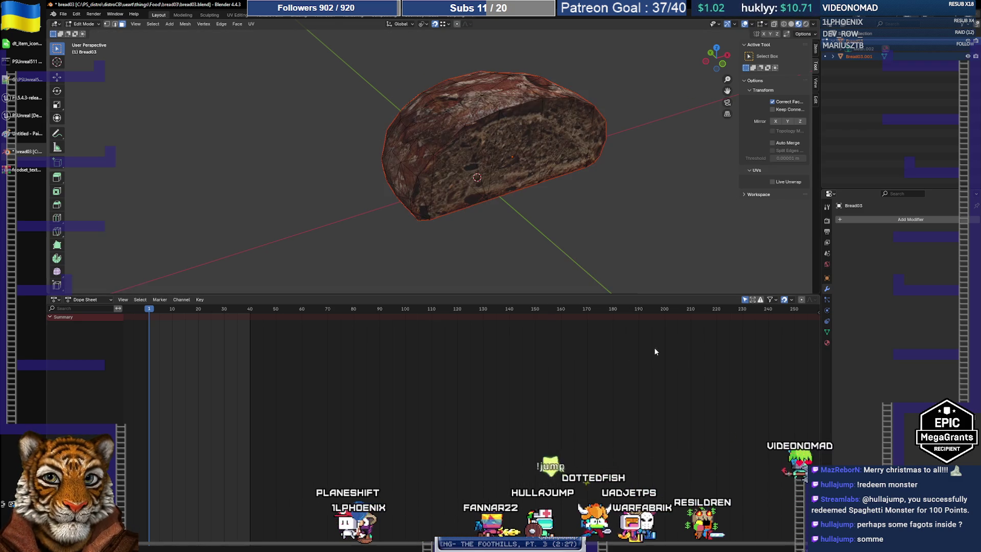
pyautogui.press('Tab')
# Delete Bread03.001, undo back to the original Bread03, and select the bread.
pyautogui.click(859, 56)
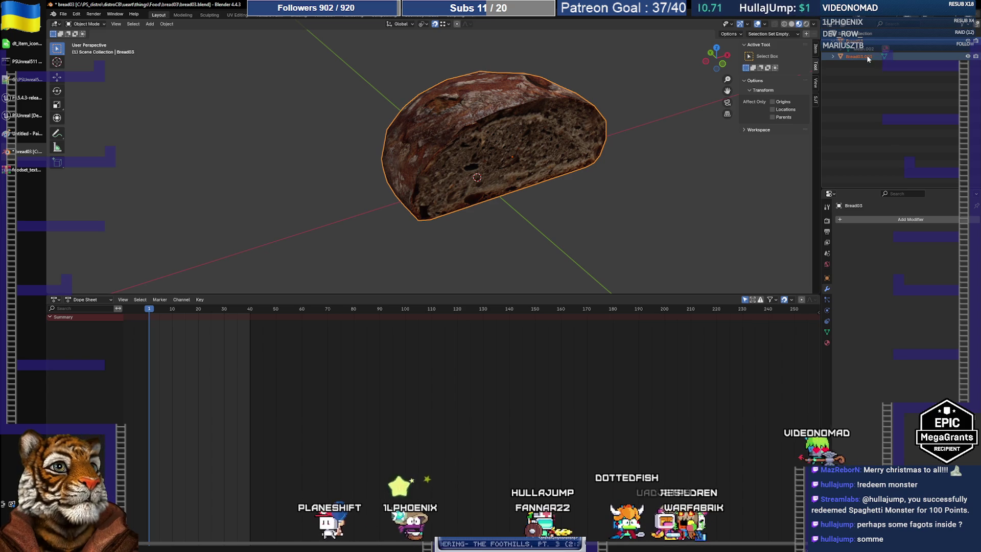
pyautogui.press('x')
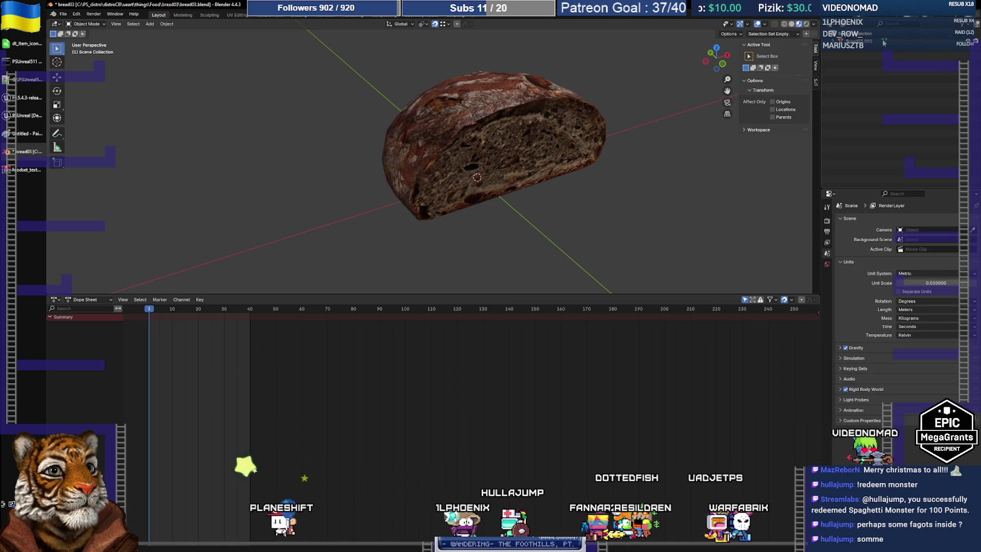
pyautogui.hotkey('ctrl', 'z')
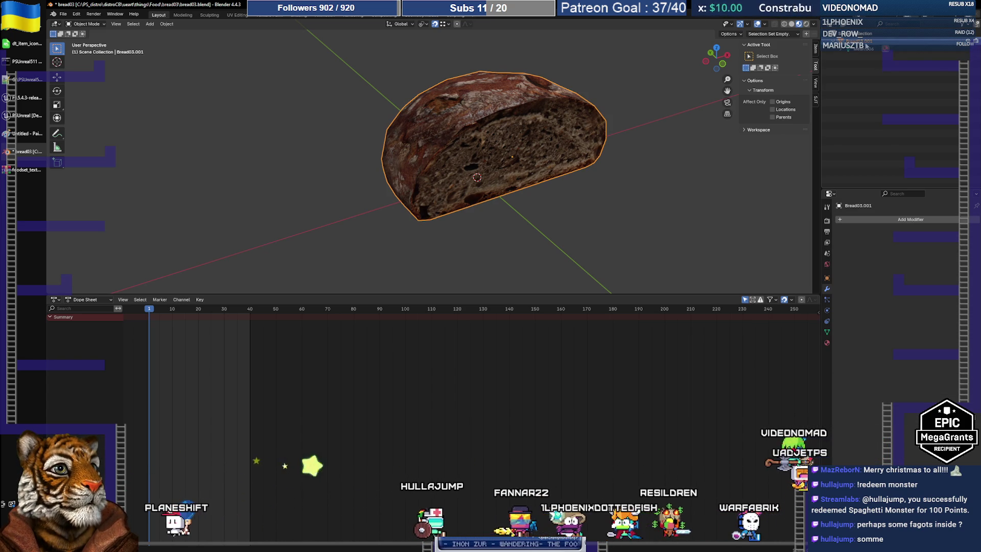
pyautogui.press('Return')
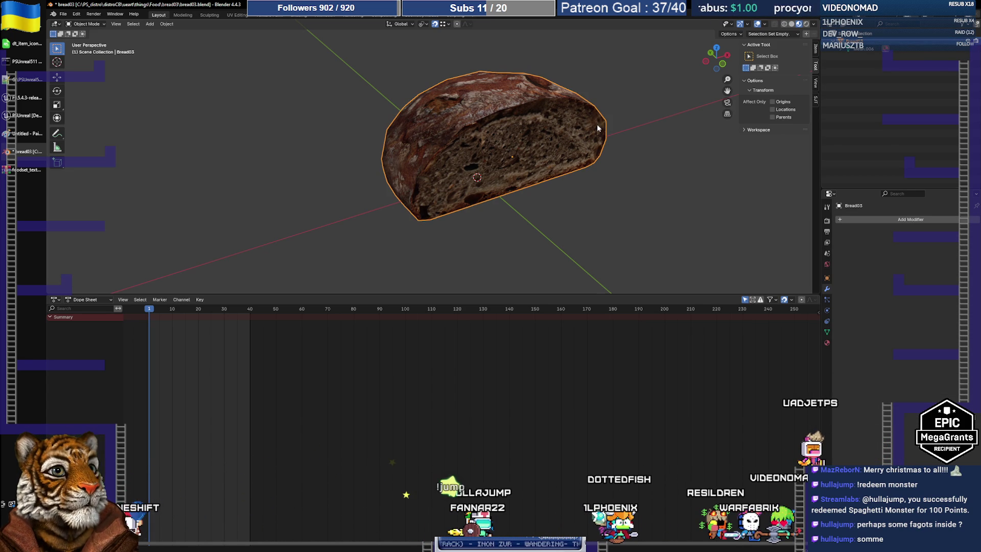
pyautogui.click(499, 145)
# Export the bread as an FBX file and return to Unreal Engine.
pyautogui.click(63, 14)
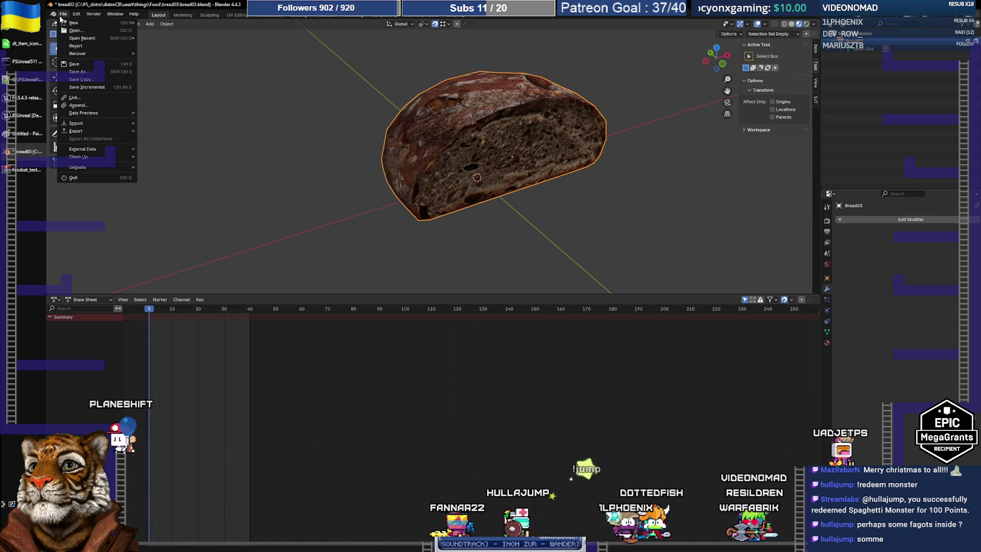
pyautogui.moveTo(108, 130)
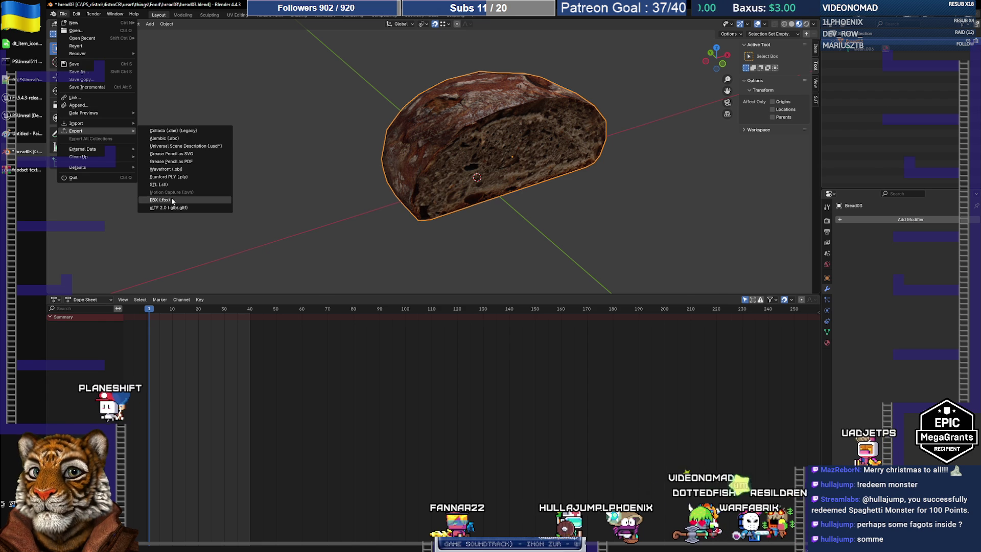
pyautogui.click(171, 200)
pyautogui.click(646, 415)
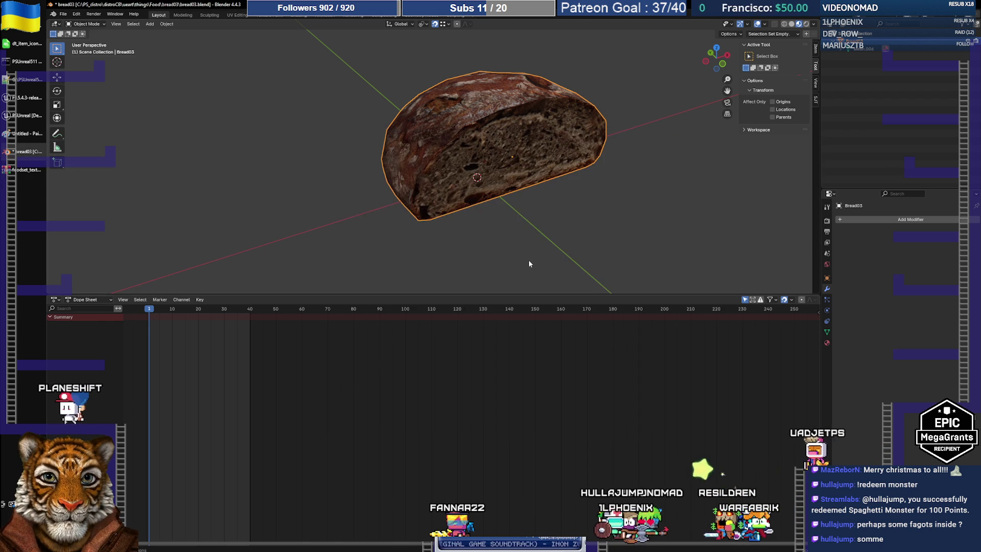
pyautogui.hotkey('alt', 'Tab')
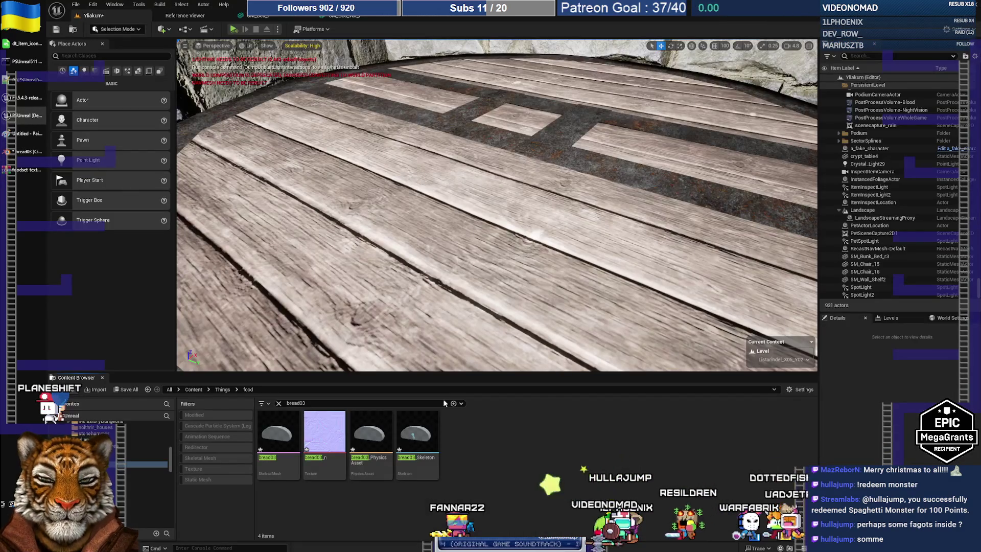
# Delete the four bread03 assets and reimport bread03.fbx, bread03.png and bread03_n.png.
pyautogui.hotkey('ctrl', 'a')
pyautogui.press('Delete')
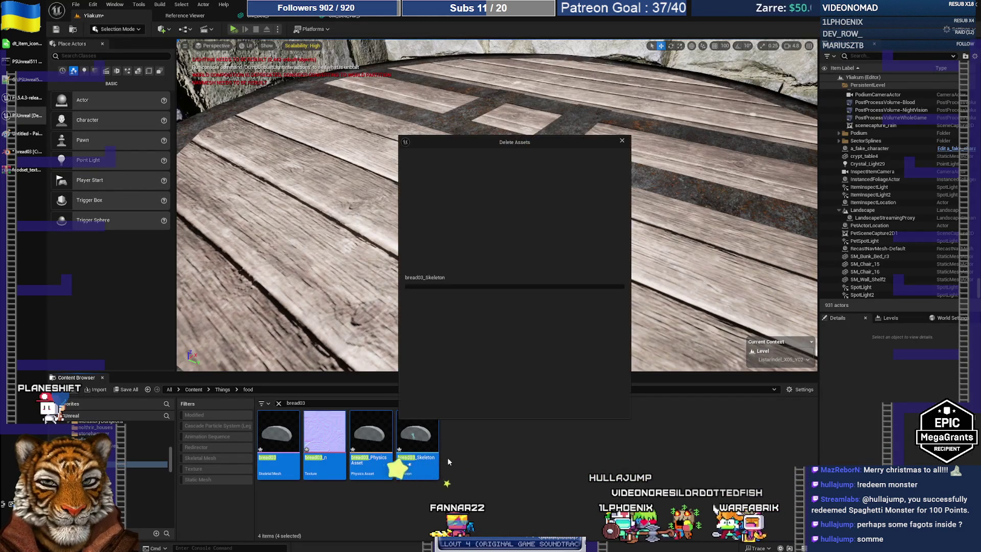
pyautogui.click(489, 406)
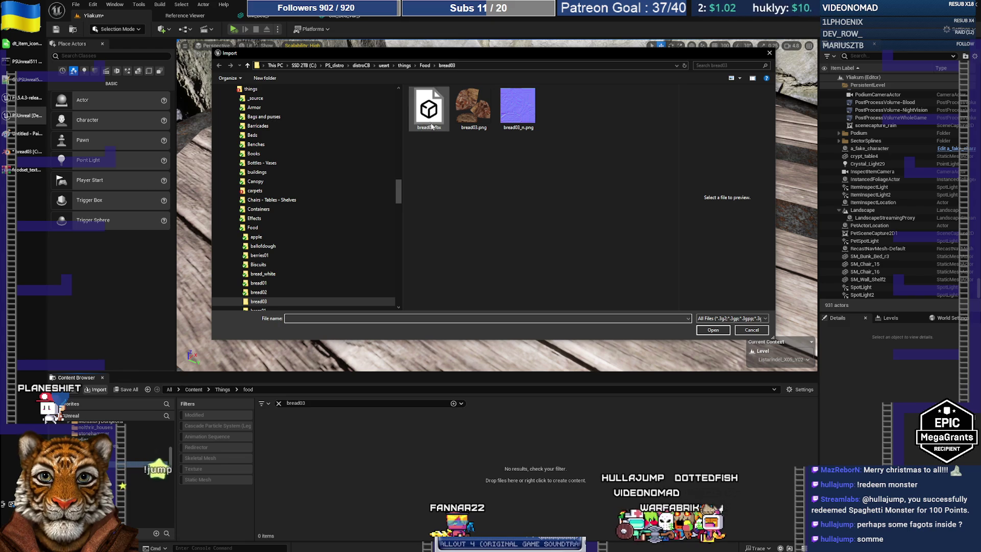
pyautogui.click(466, 128)
pyautogui.click(517, 107)
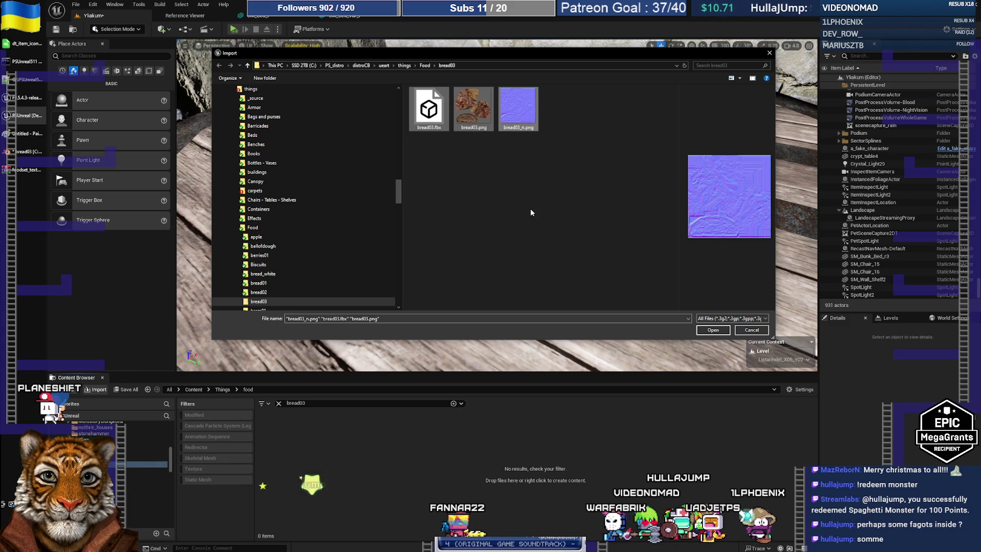
pyautogui.moveTo(531, 209); pyautogui.dragTo(434, 120)
pyautogui.click(714, 329)
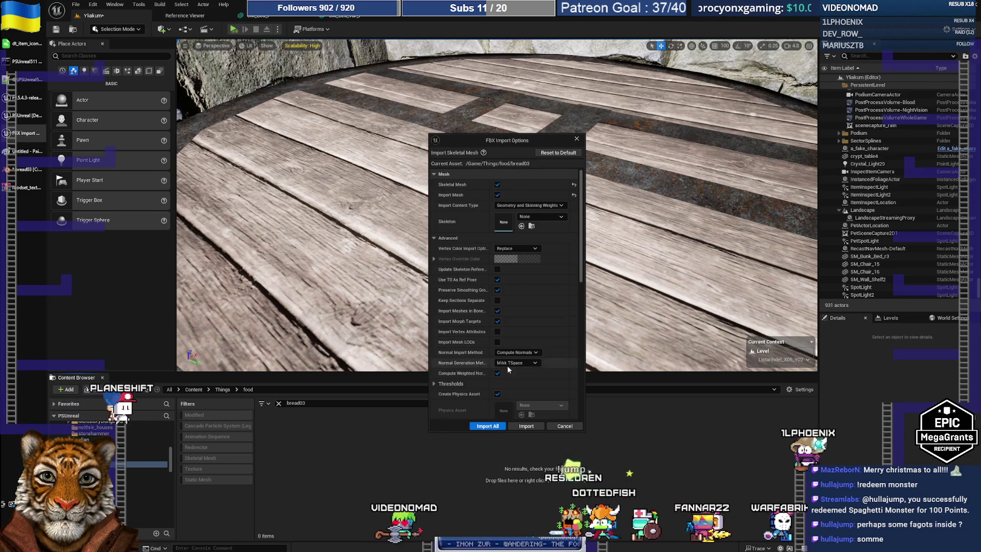
pyautogui.click(495, 426)
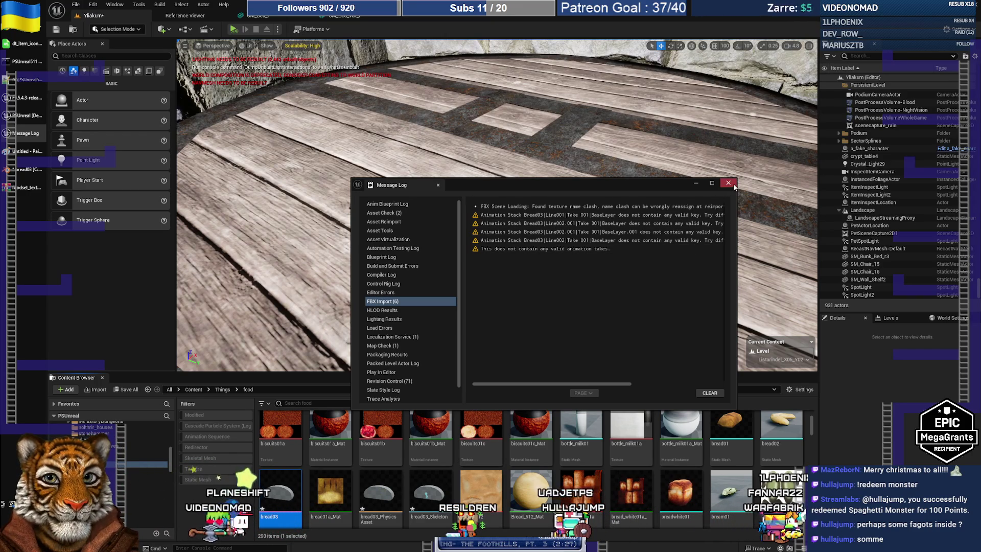
pyautogui.click(729, 183)
# Delete the bread03 physics asset, skeleton and skeletal mesh.
pyautogui.click(431, 491)
pyautogui.keyDown('ctrl'); pyautogui.click(380, 491); pyautogui.keyUp('ctrl')
pyautogui.keyDown('ctrl'); pyautogui.click(288, 498); pyautogui.keyUp('ctrl')
pyautogui.press('Delete')
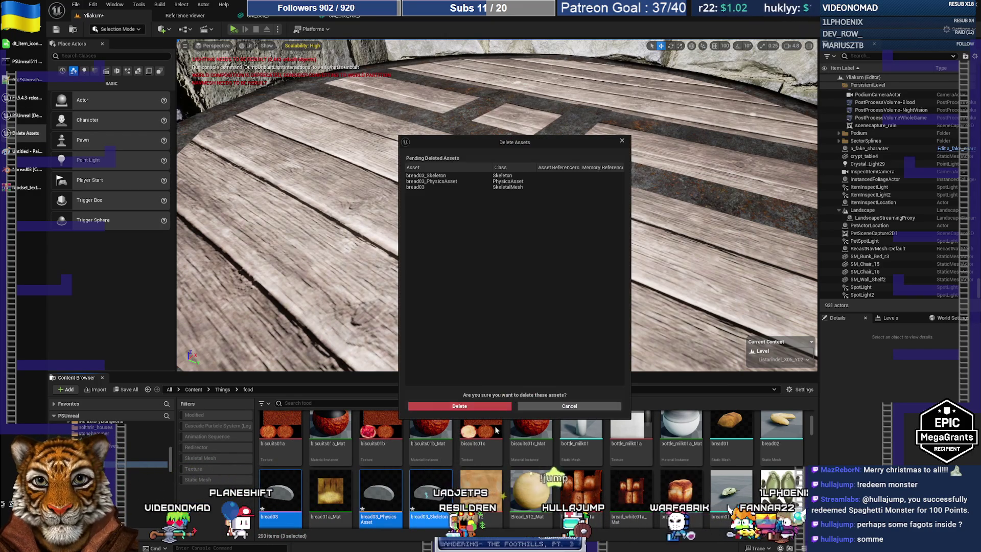
pyautogui.click(499, 407)
pyautogui.hotkey('alt', 'Tab')
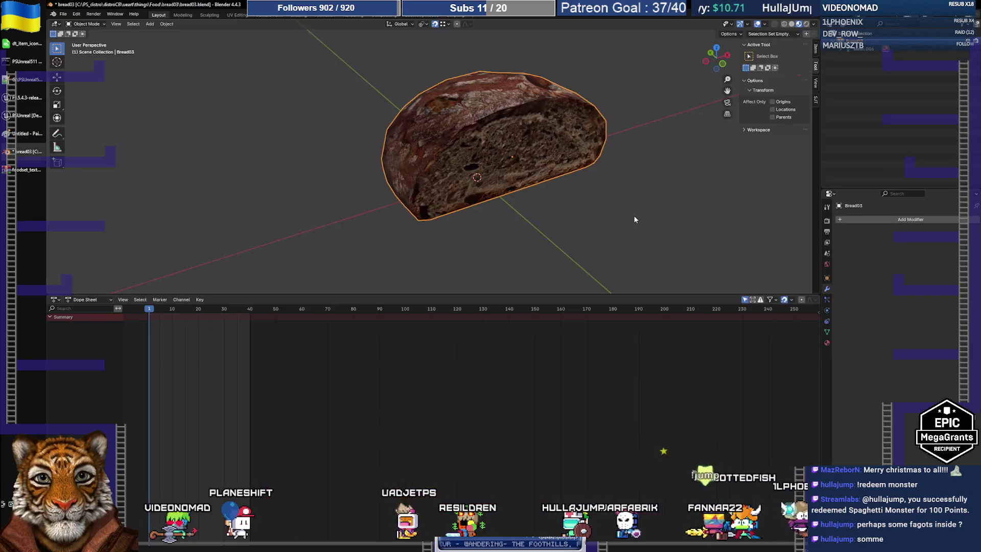
pyautogui.click(850, 24)
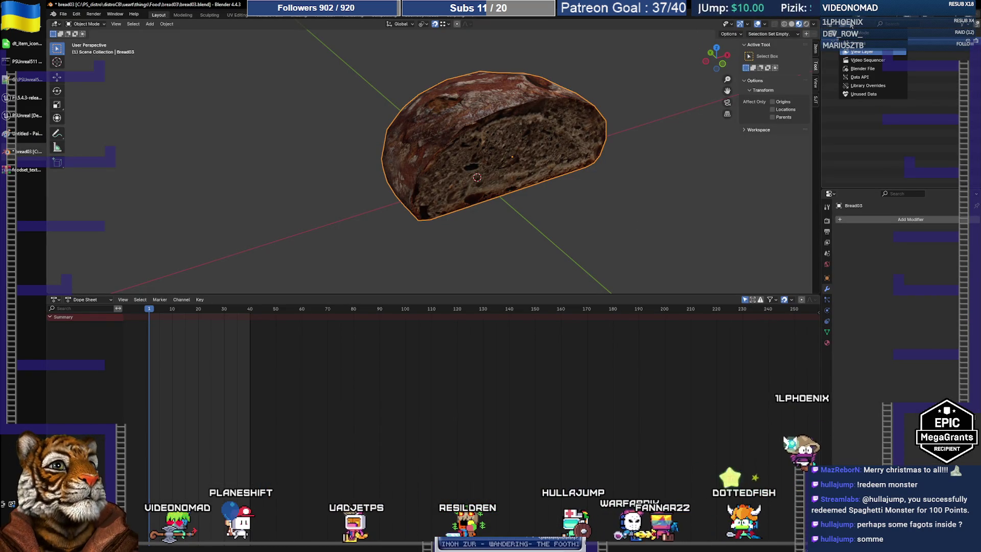
pyautogui.click(829, 24)
pyautogui.click(843, 24)
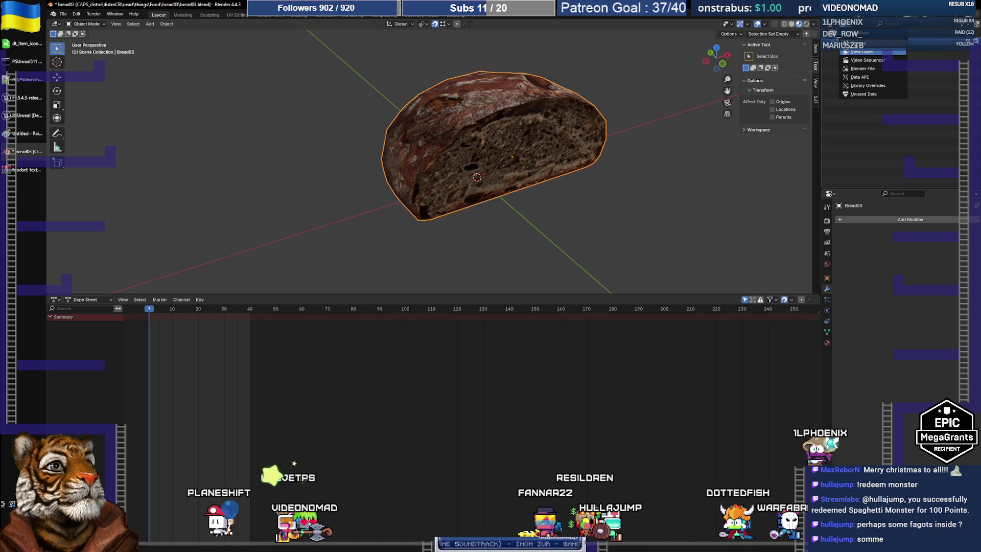
pyautogui.click(847, 30)
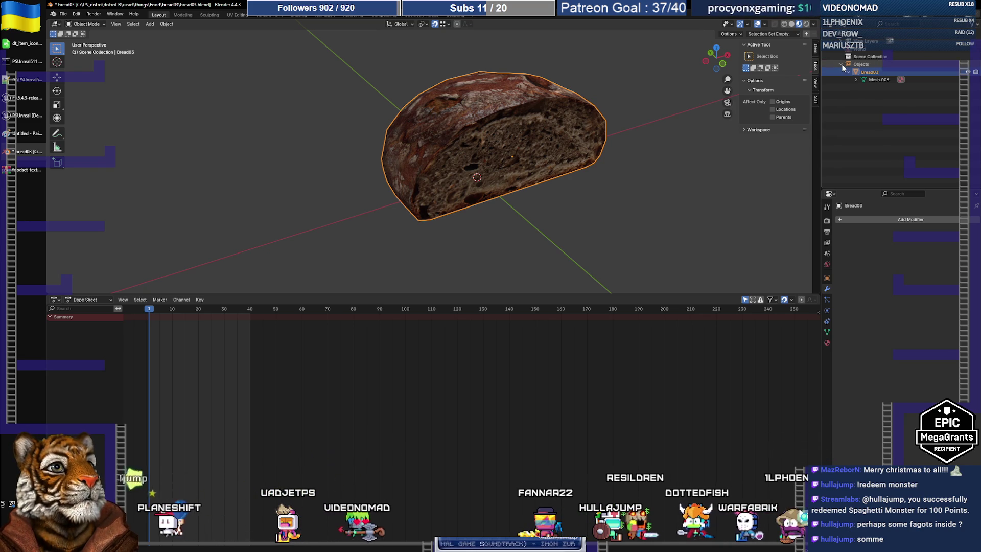
pyautogui.scroll(1, 842, 63)
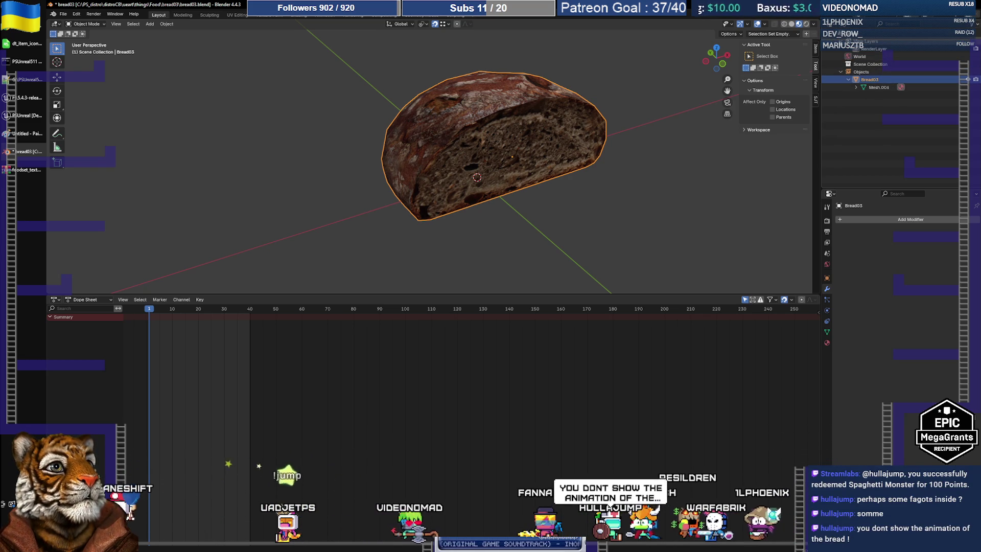
pyautogui.click(835, 25)
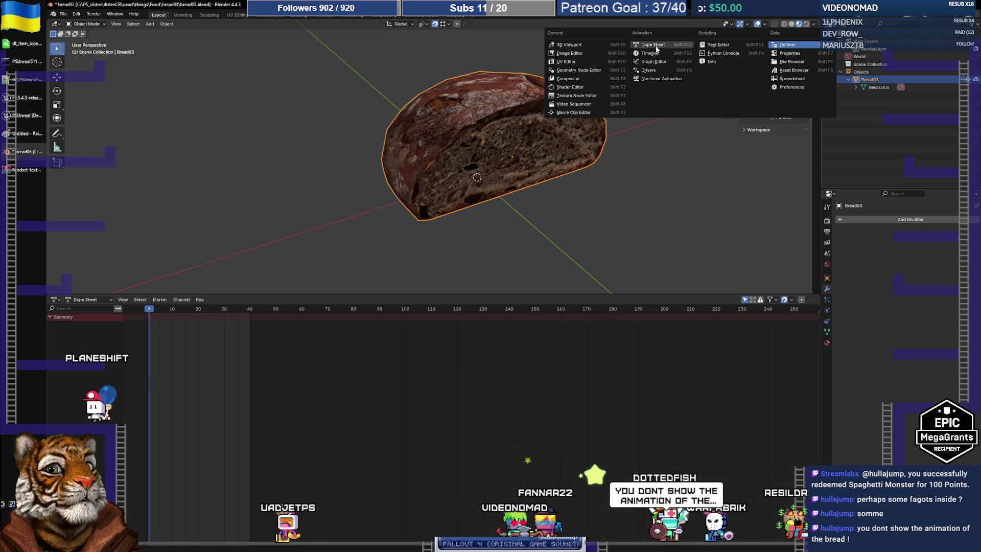
pyautogui.click(792, 62)
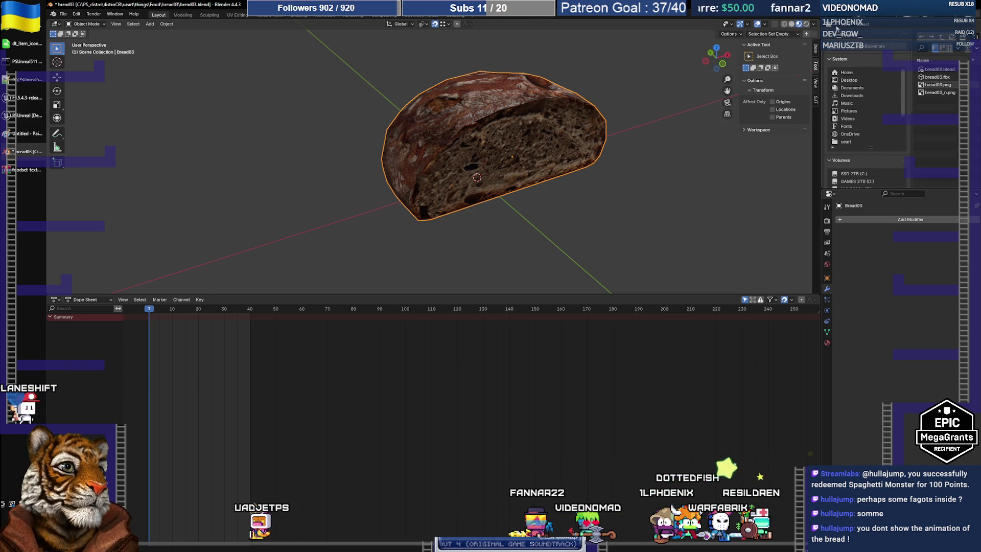
pyautogui.click(834, 25)
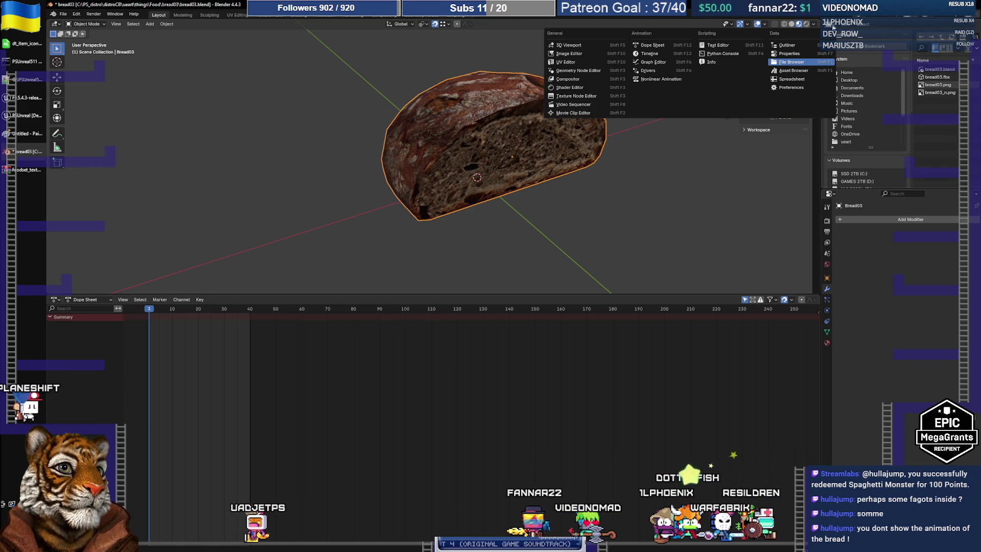
pyautogui.click(793, 70)
pyautogui.click(835, 27)
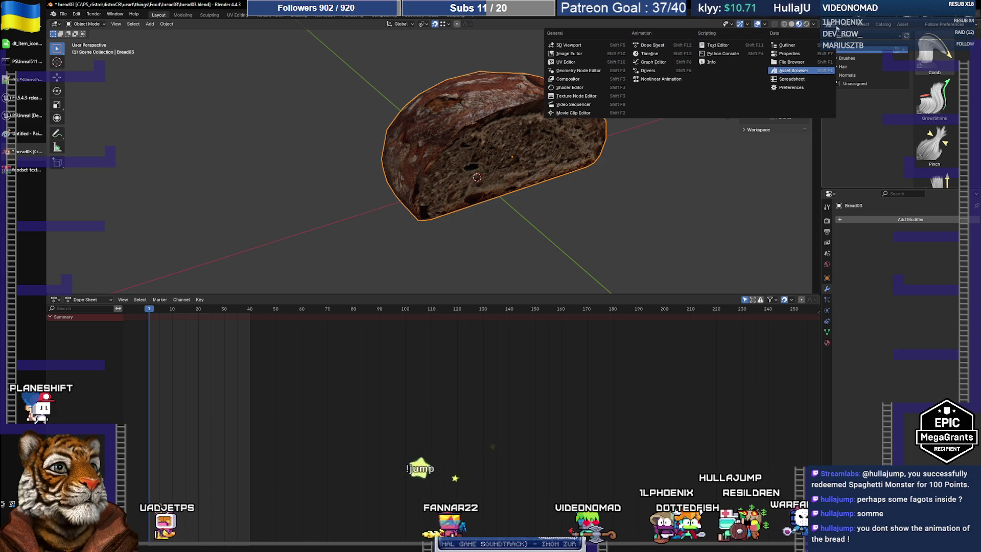
pyautogui.click(793, 45)
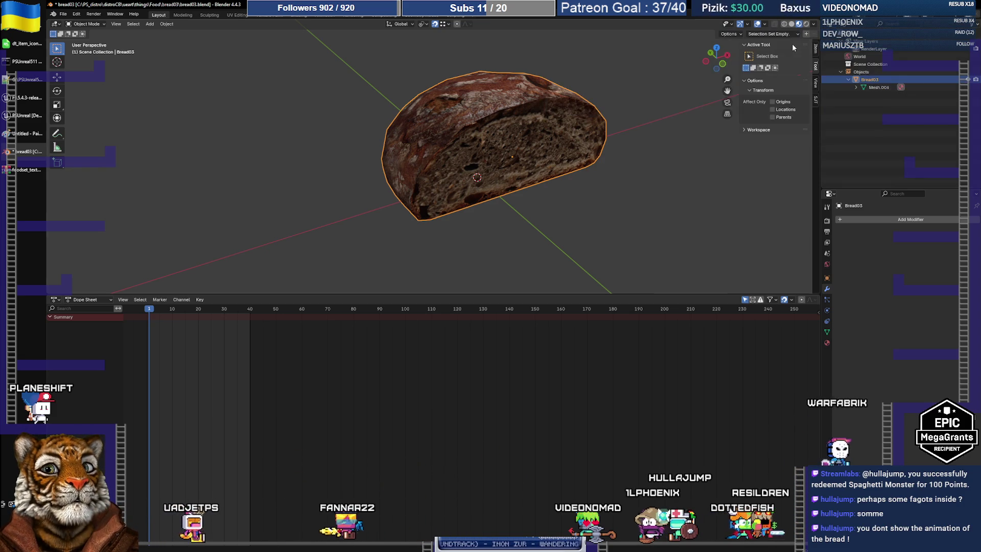
pyautogui.click(847, 26)
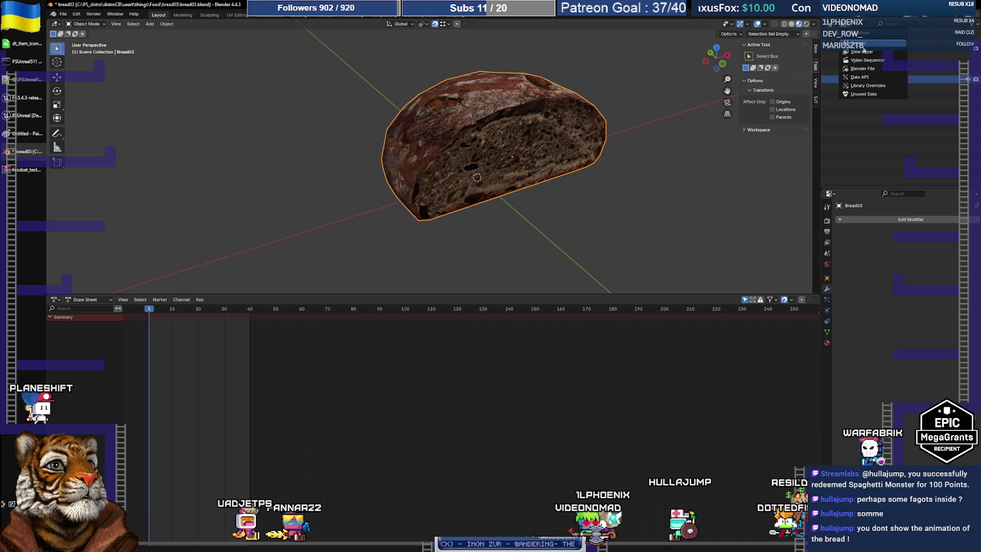
pyautogui.click(869, 69)
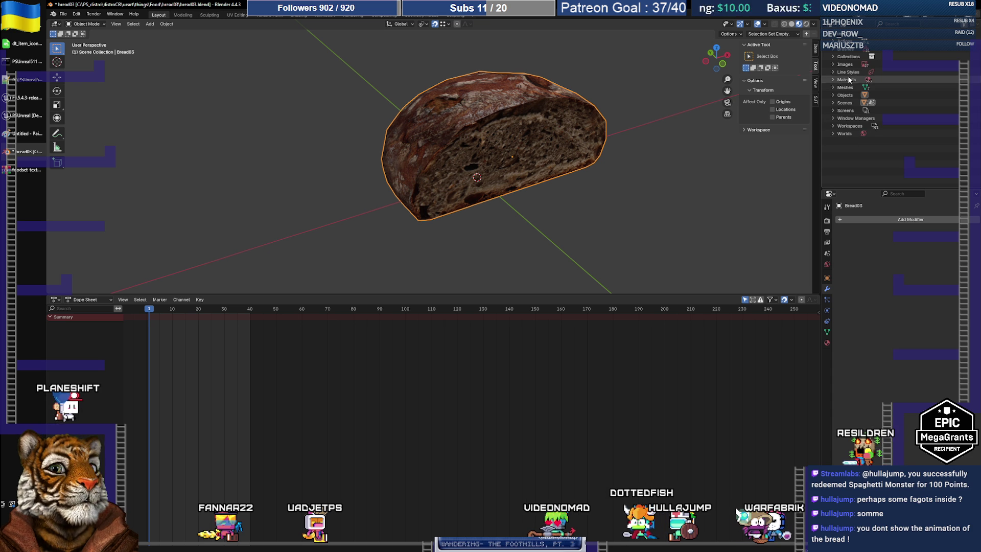
pyautogui.scroll(3, 838, 51)
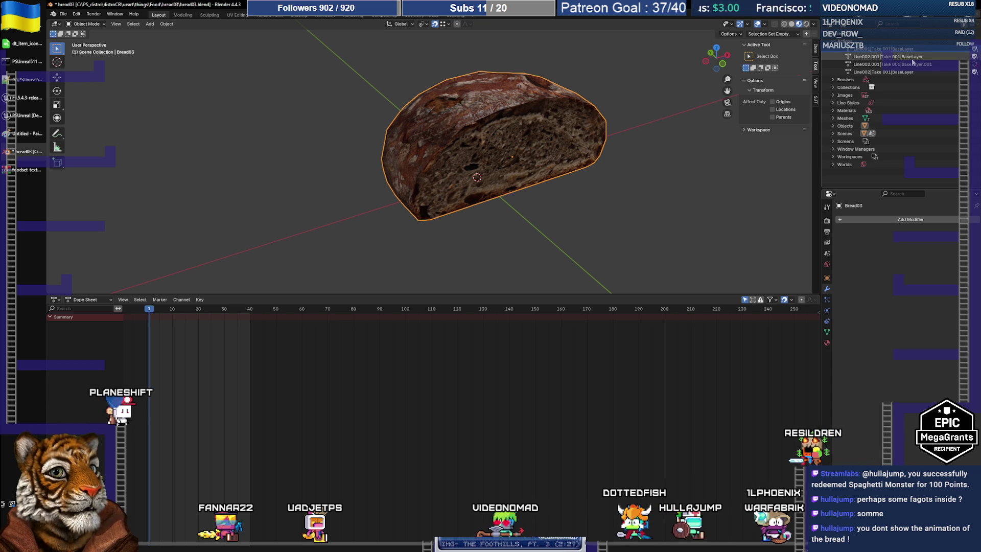
pyautogui.press('Down')
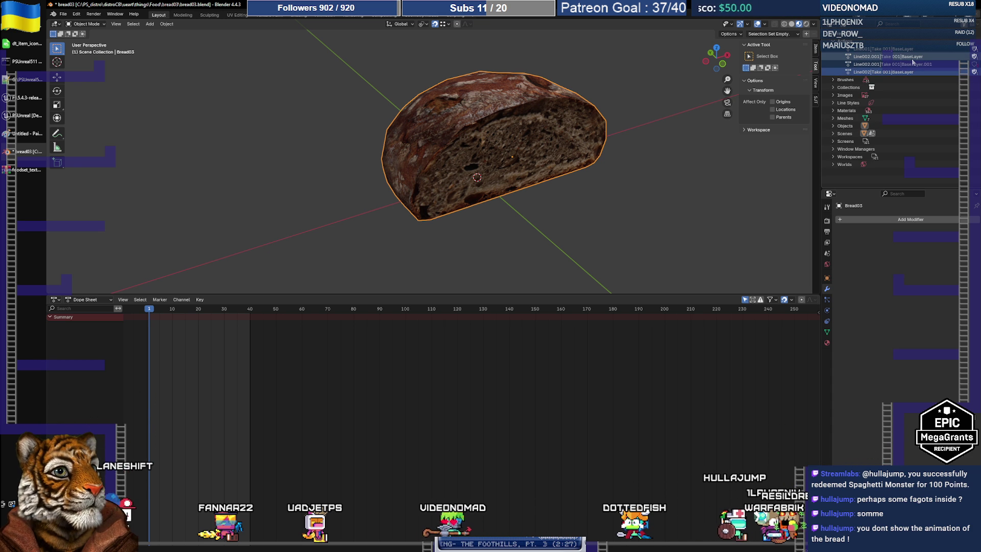
pyautogui.scroll(-4, 910, 58)
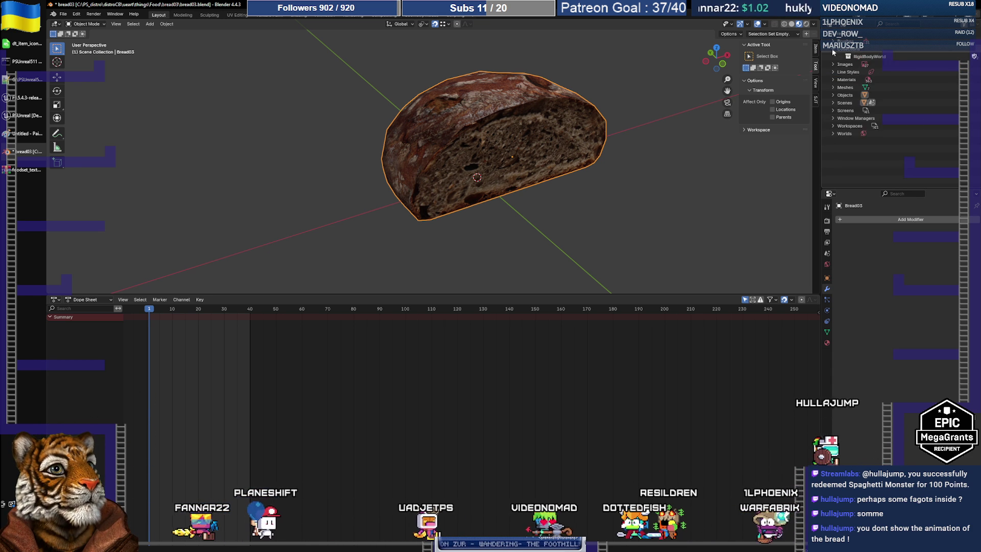
pyautogui.click(833, 56)
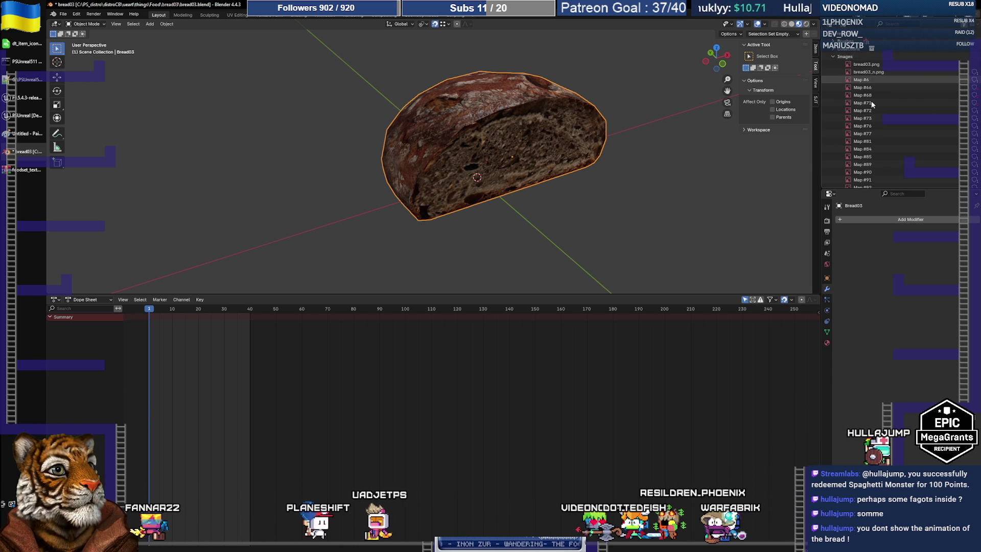
pyautogui.click(833, 55)
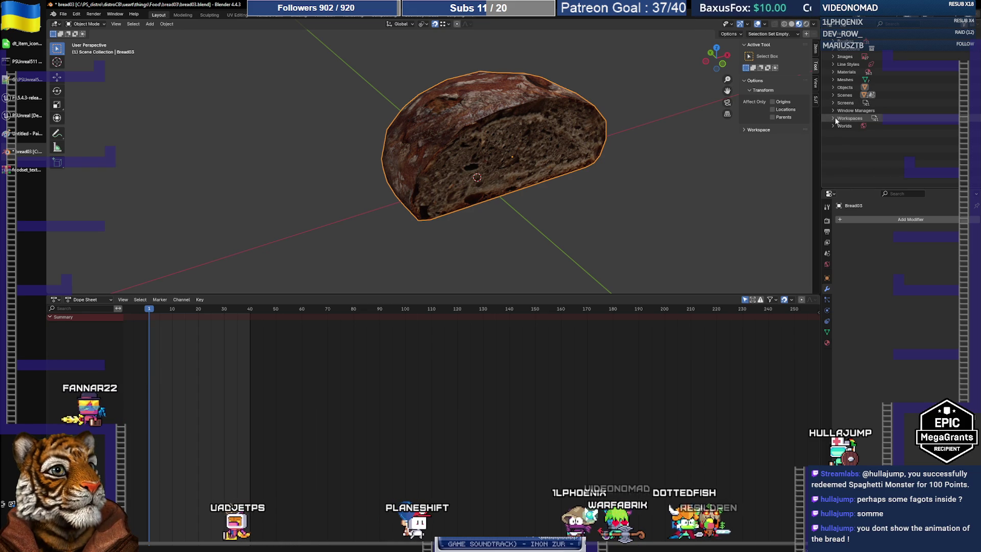
pyautogui.click(834, 48)
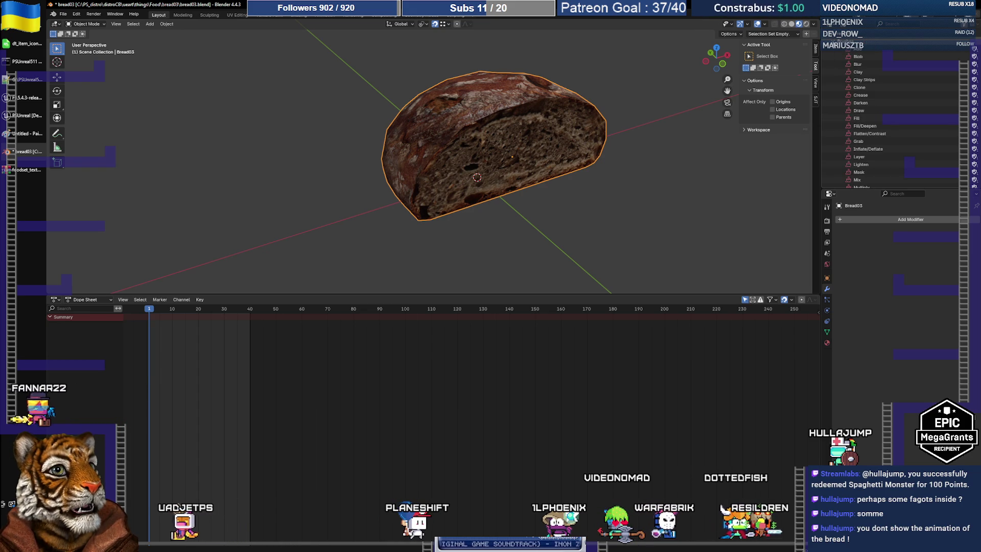
pyautogui.click(833, 48)
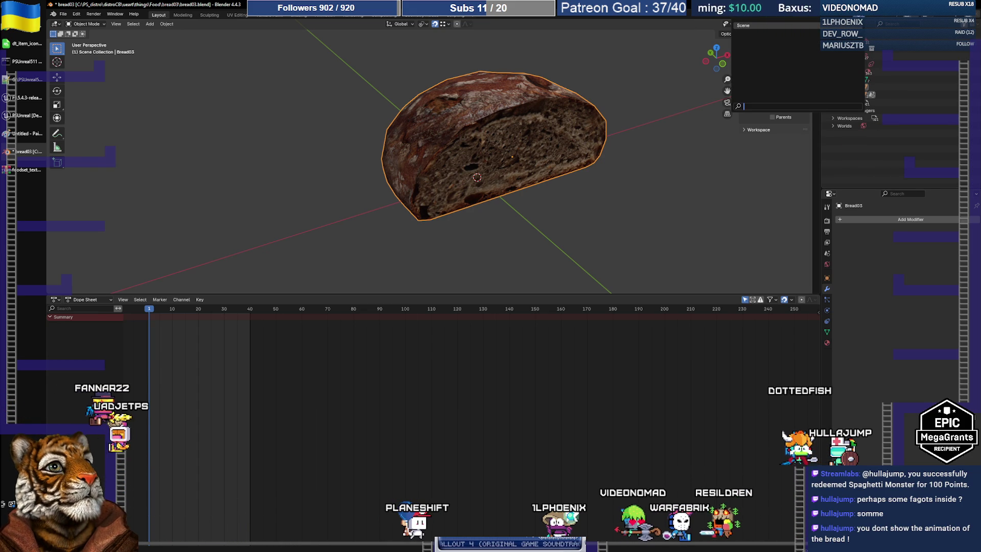
pyautogui.click(829, 24)
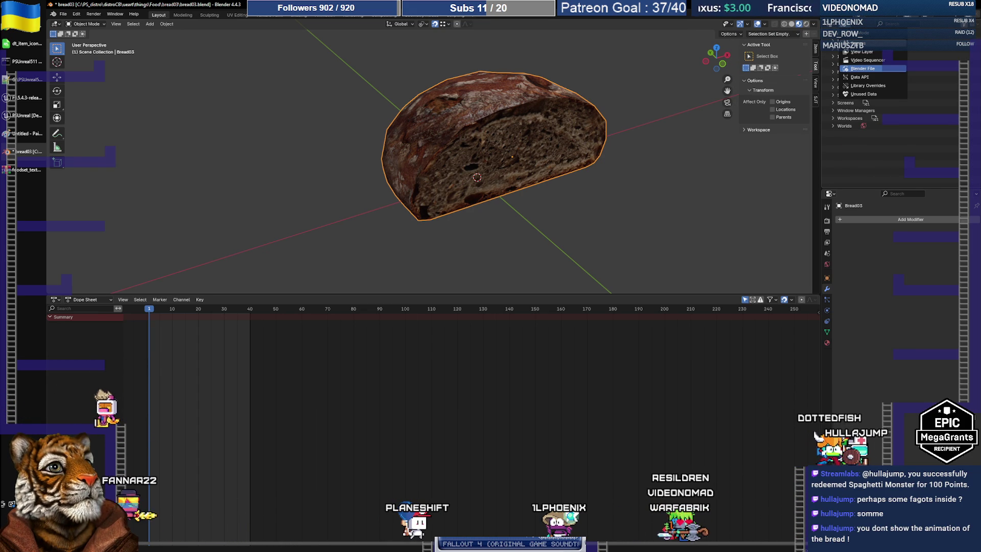
pyautogui.click(851, 41)
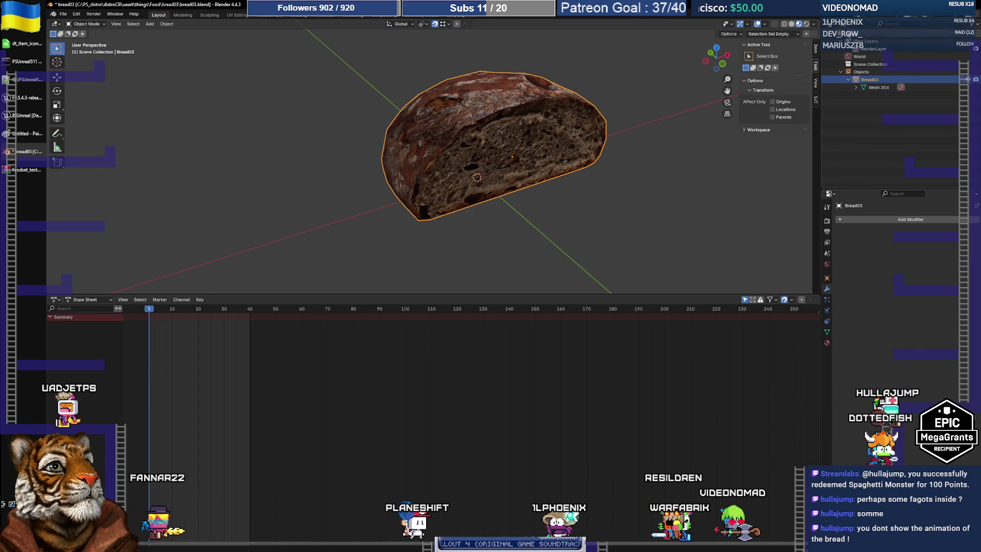
pyautogui.click(843, 25)
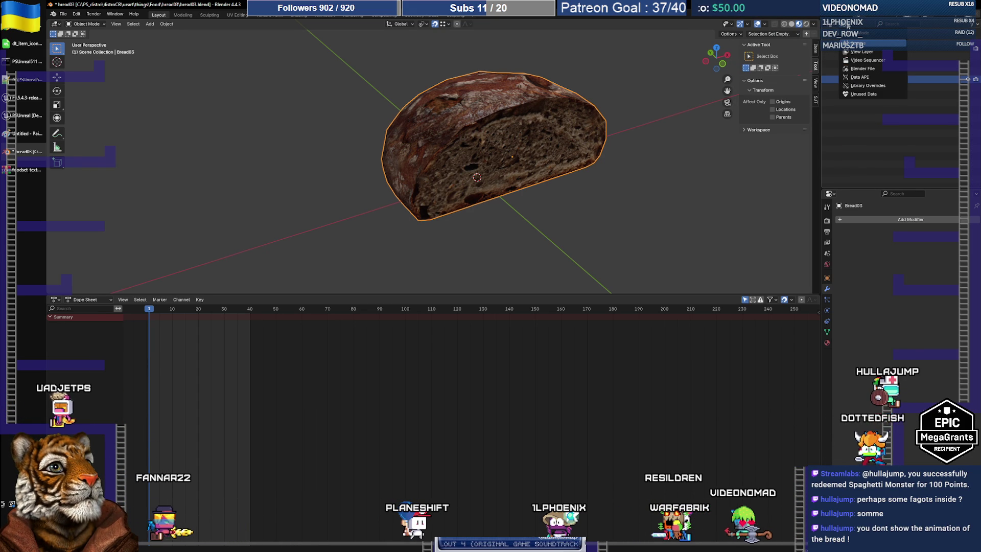
pyautogui.click(866, 52)
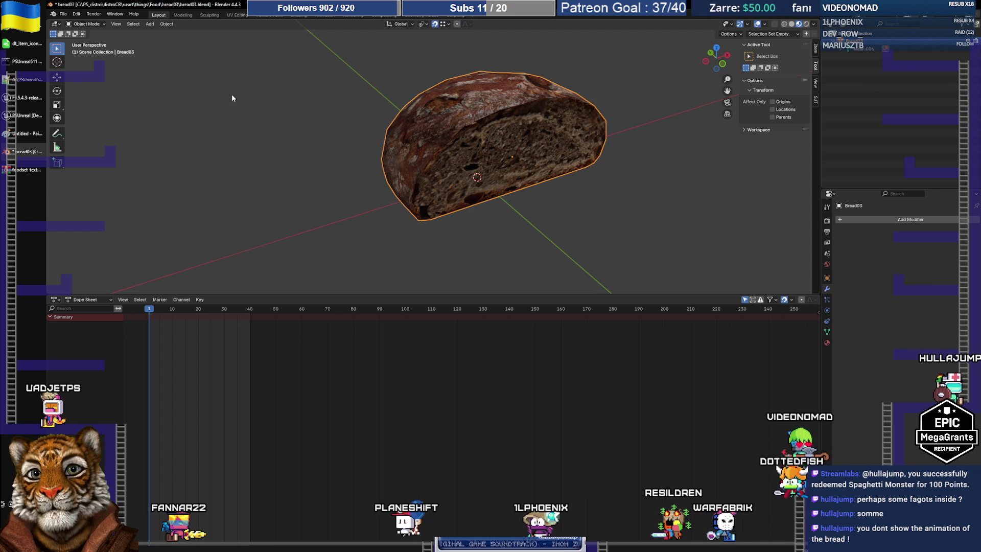
# Export the bread model from Blender as bread03.fbx and bring up the Unreal Editor.
pyautogui.click(64, 15)
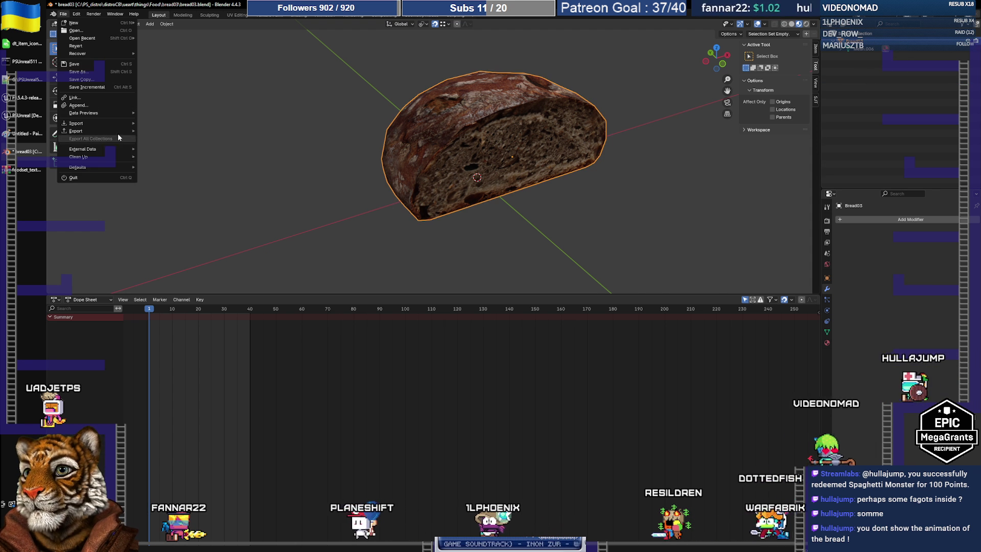
pyautogui.moveTo(102, 132)
pyautogui.click(185, 199)
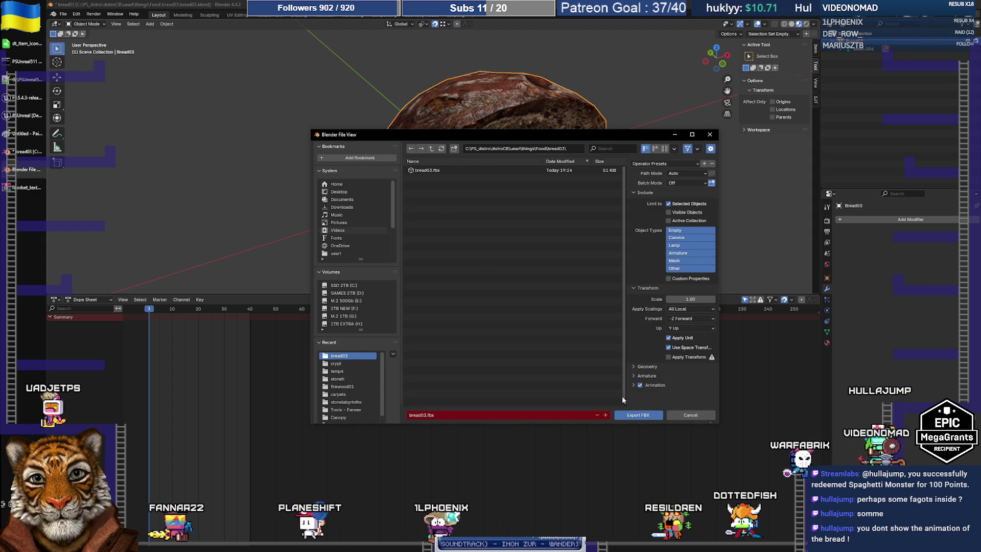
pyautogui.click(635, 412)
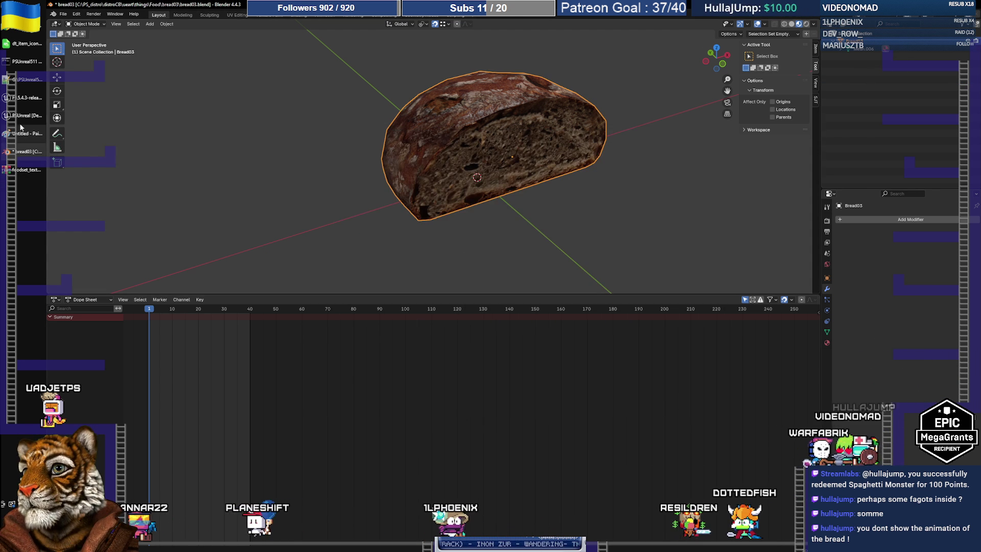
pyautogui.click(26, 115)
# Import bread03.fbx into the food folder with default options and start another import.
pyautogui.click(96, 390)
pyautogui.click(440, 120)
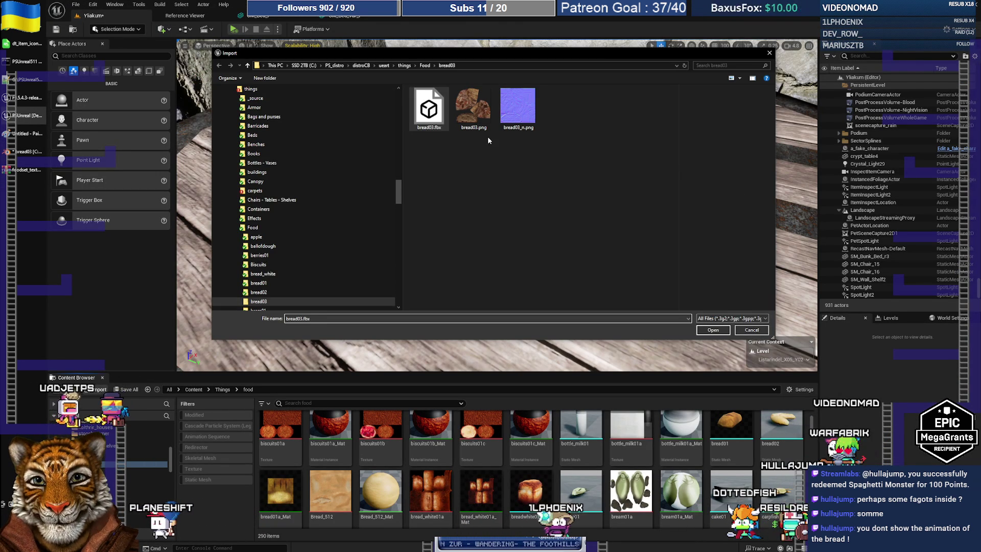
pyautogui.click(711, 330)
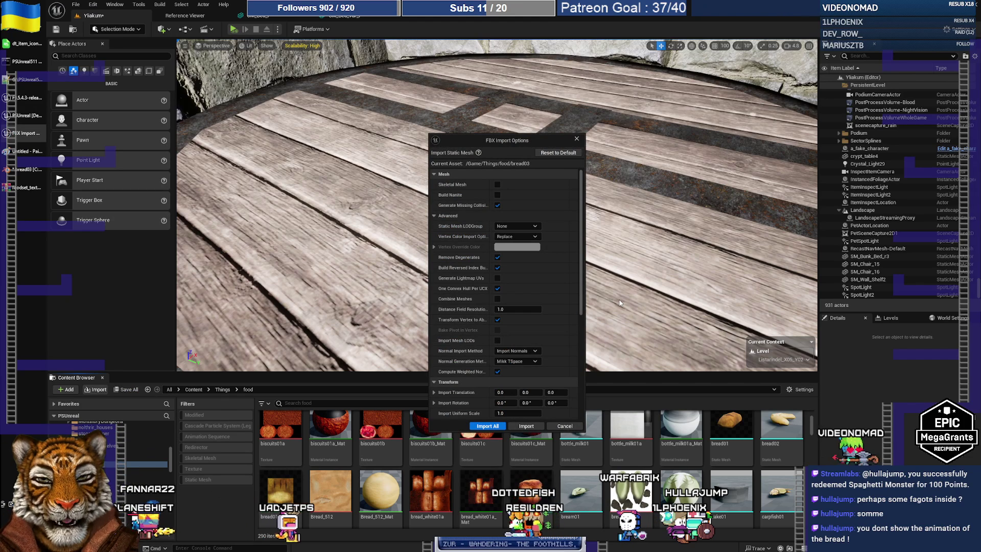
pyautogui.click(498, 428)
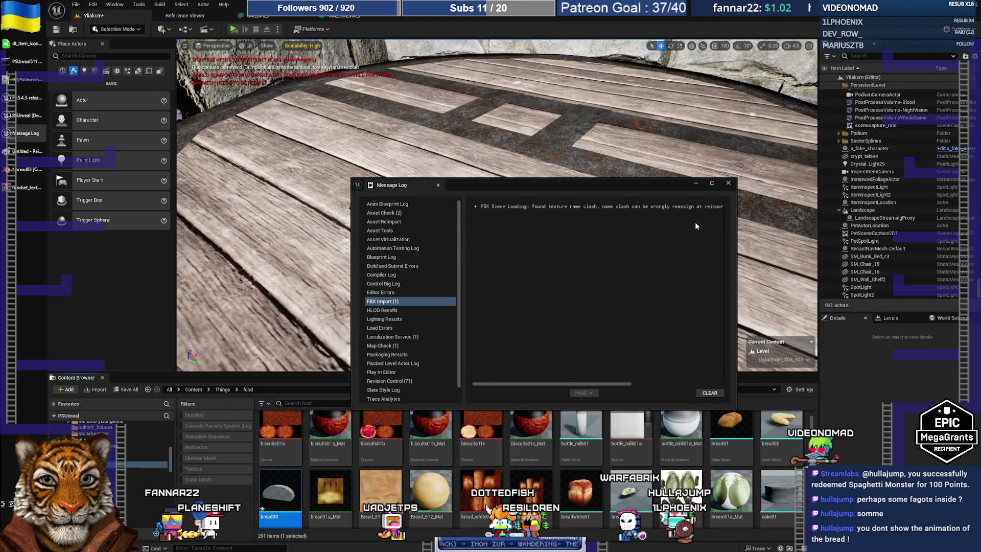
pyautogui.click(728, 184)
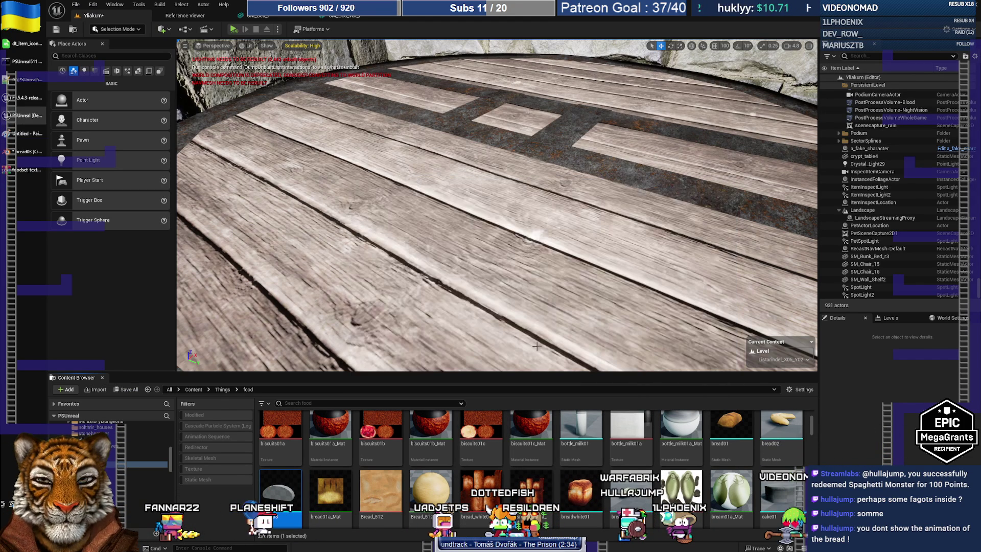
pyautogui.click(96, 389)
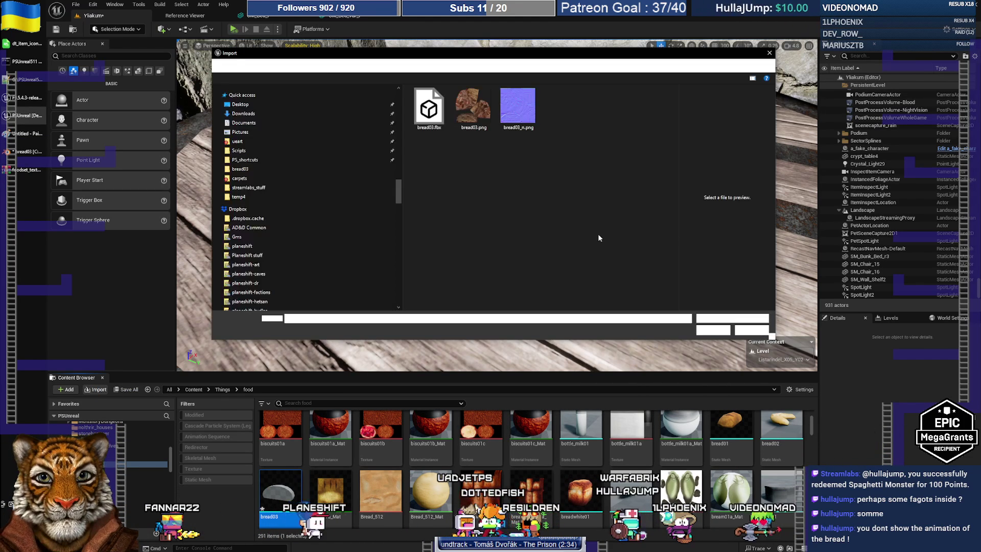
# Cancel the import and rename the bread03 mesh to SM_bread03.
pyautogui.click(480, 122)
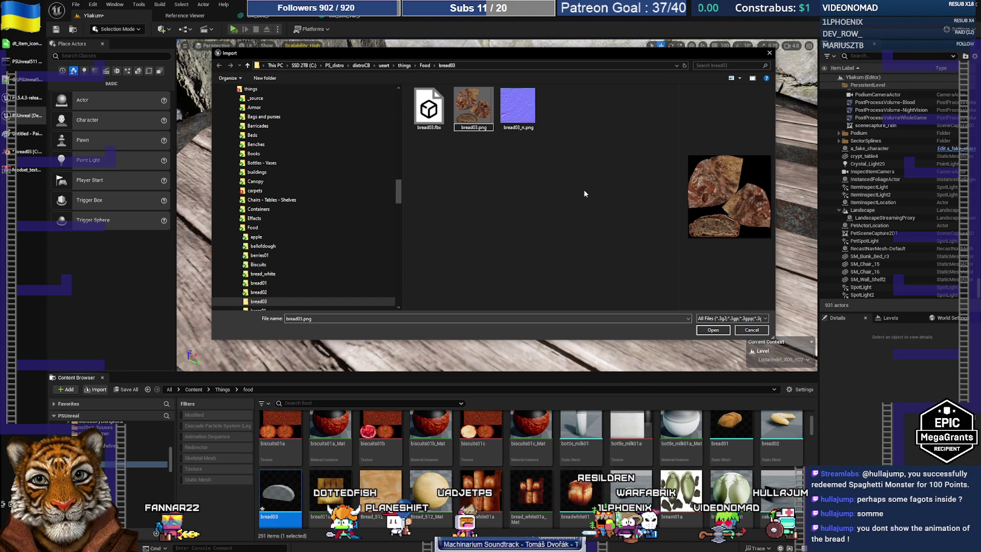
pyautogui.press('Escape')
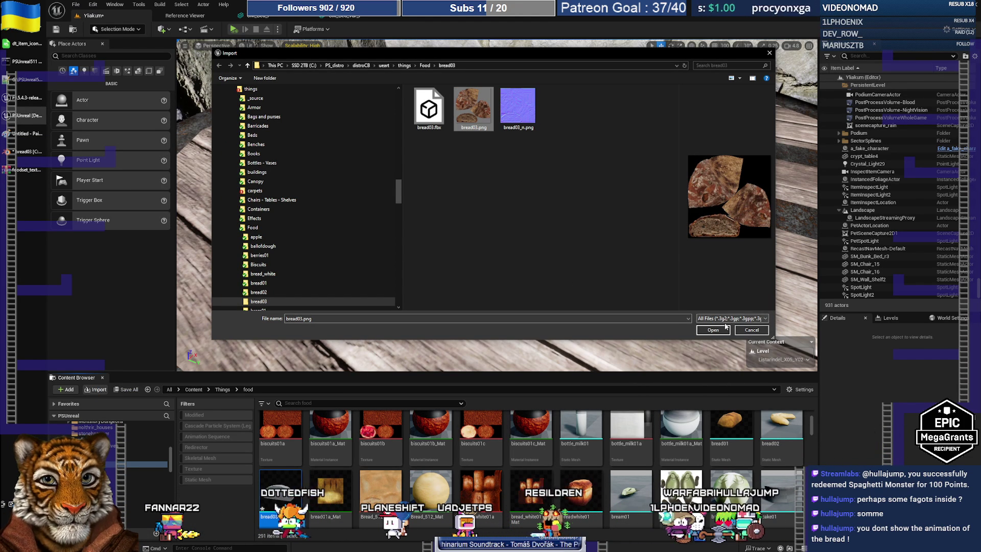
pyautogui.press('Escape')
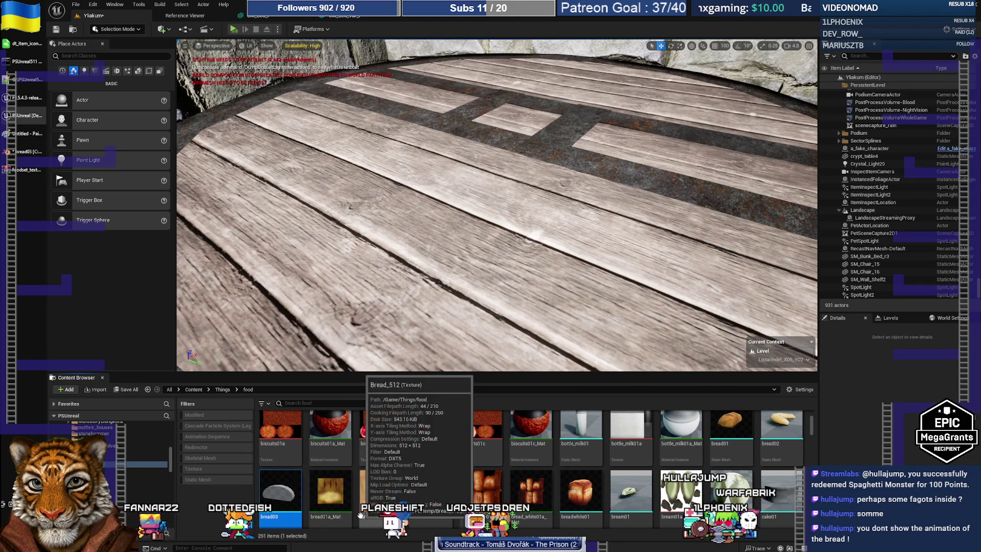
pyautogui.press('F2')
pyautogui.press('Home')
pyautogui.write('SM_')
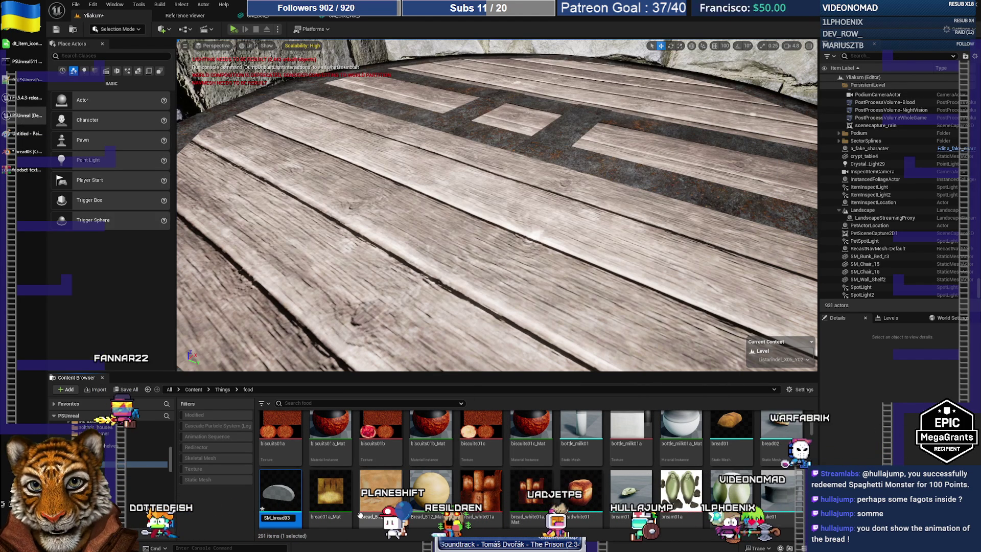
pyautogui.press('Return')
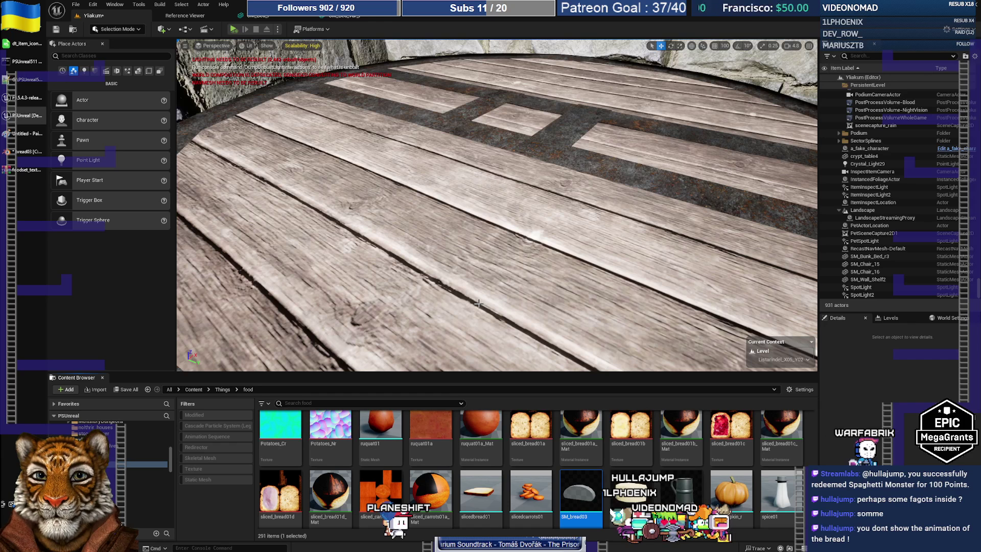
pyautogui.scroll(-1, 570, 439)
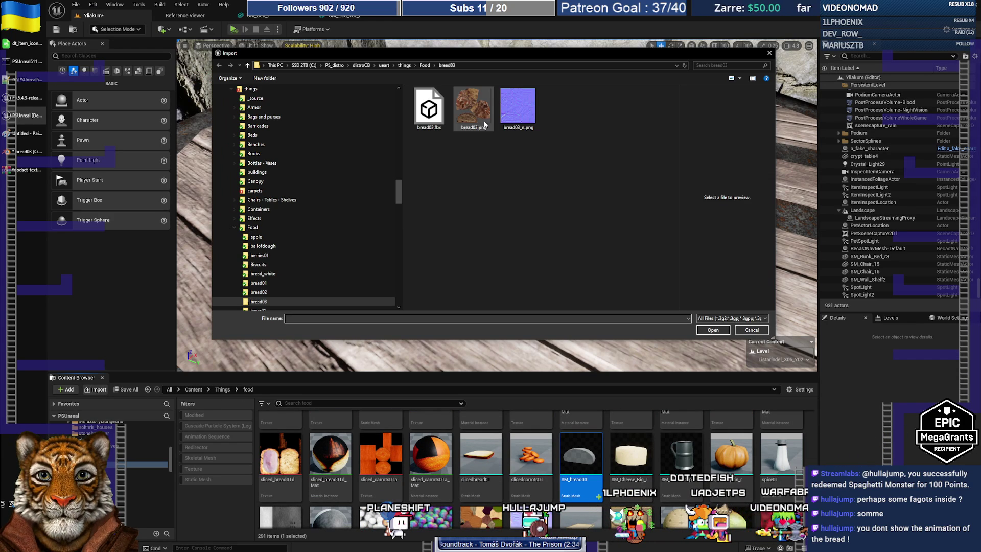
# Import the bread03.png and bread03_n.png textures, check them with a '03' search, then clear it.
pyautogui.click(485, 125)
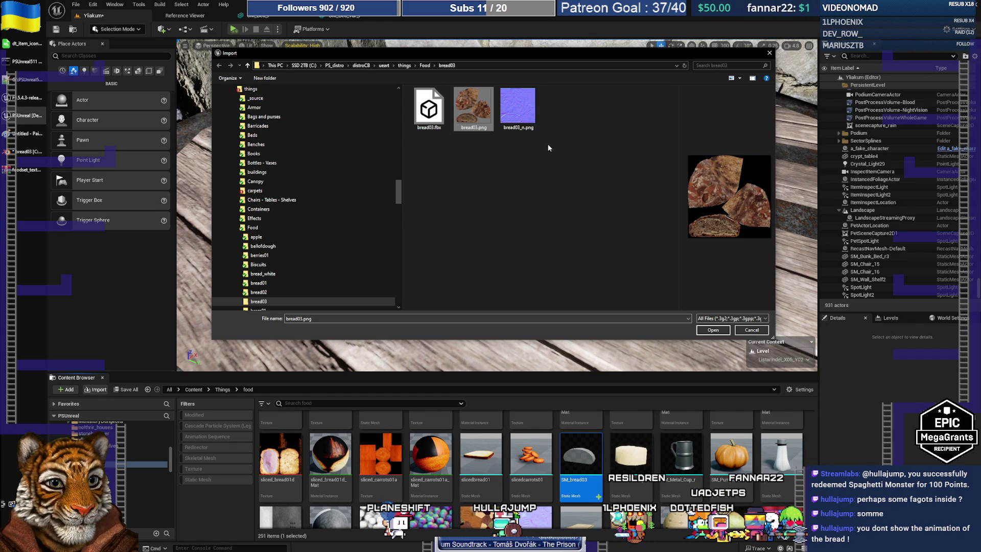
pyautogui.hotkey('shift', 'Right')
pyautogui.click(715, 331)
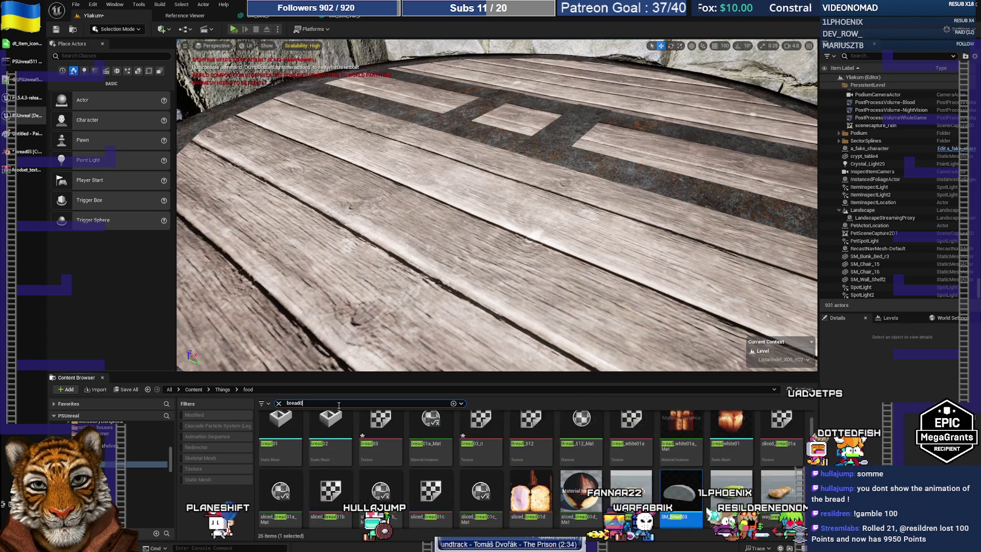
pyautogui.write('03')
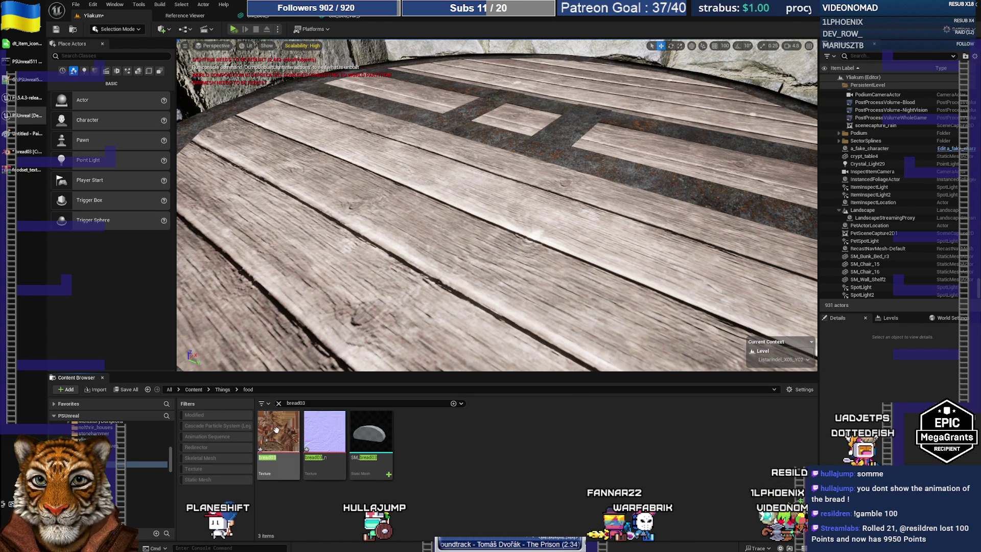
pyautogui.rightClick(276, 430)
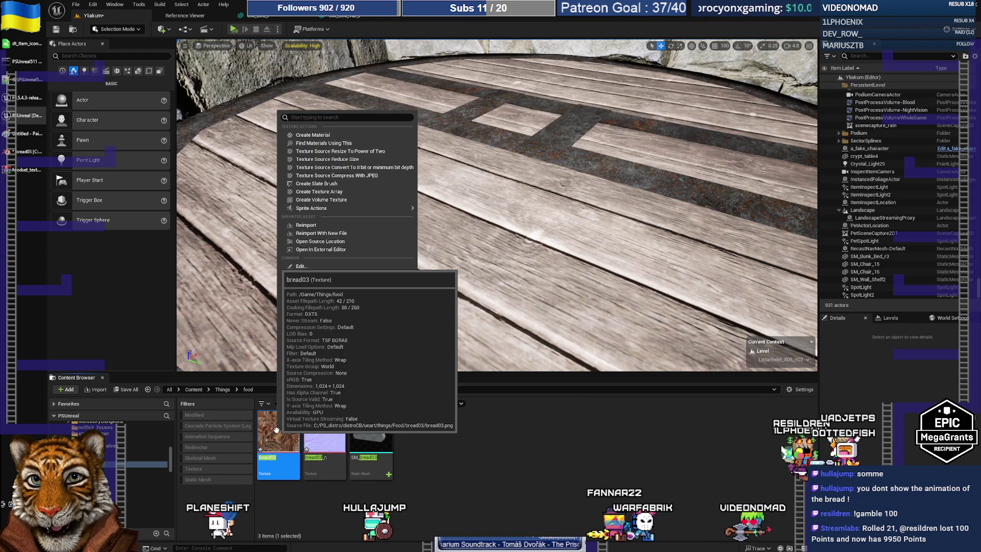
pyautogui.click(553, 465)
pyautogui.click(279, 404)
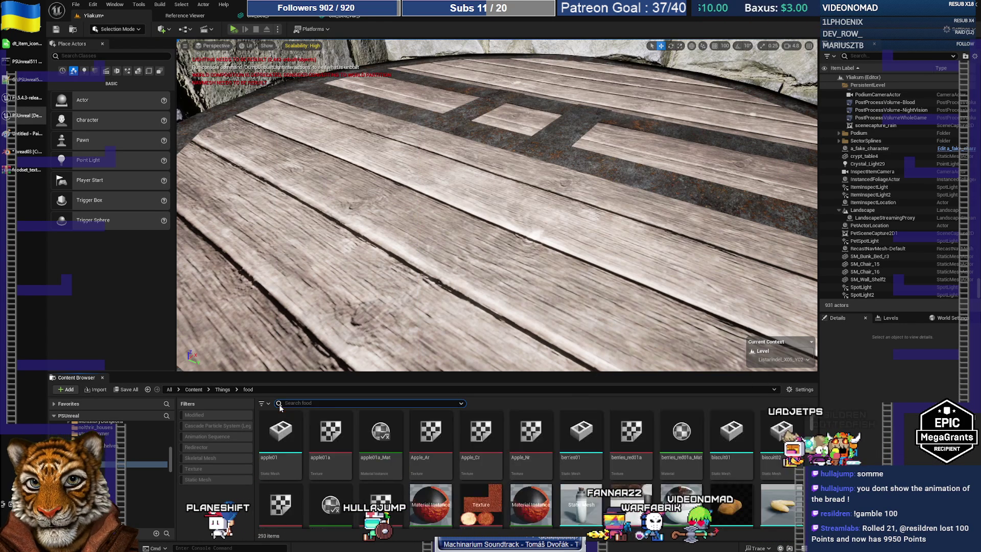
# Duplicate the apple01a_Mat material instance and name the copy bread03a_Mat.
pyautogui.rightClick(386, 434)
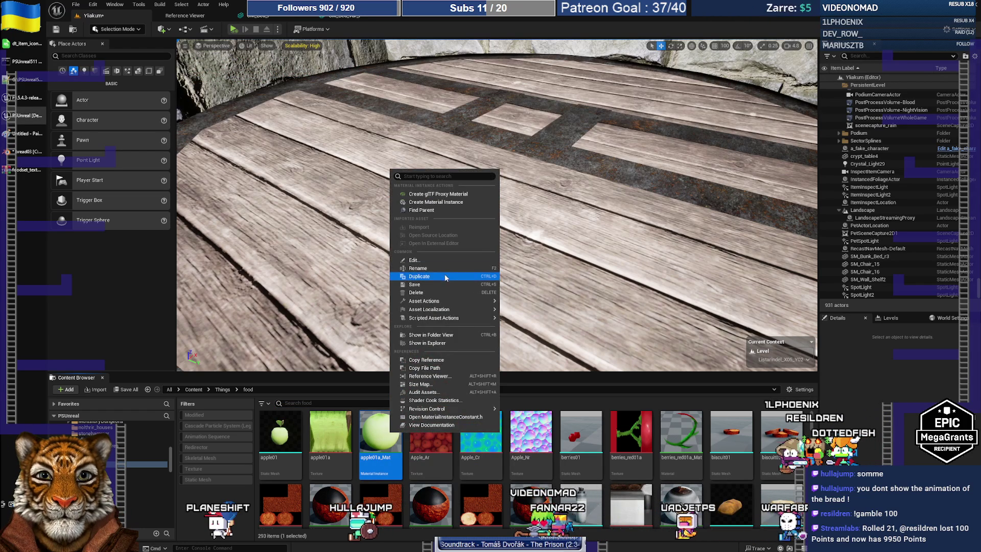
pyautogui.click(422, 276)
pyautogui.press('End')
pyautogui.press('BackSpace')
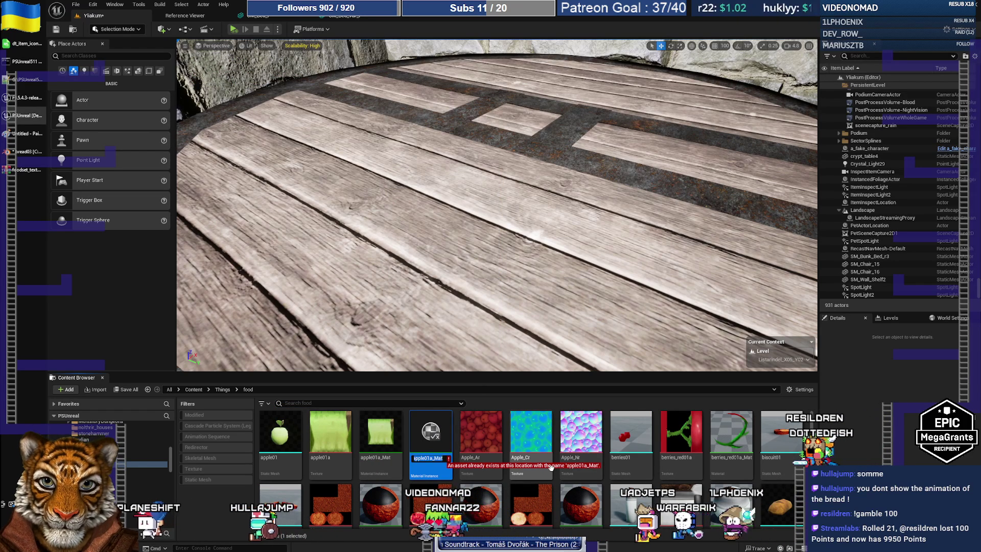
pyautogui.write('bread03')
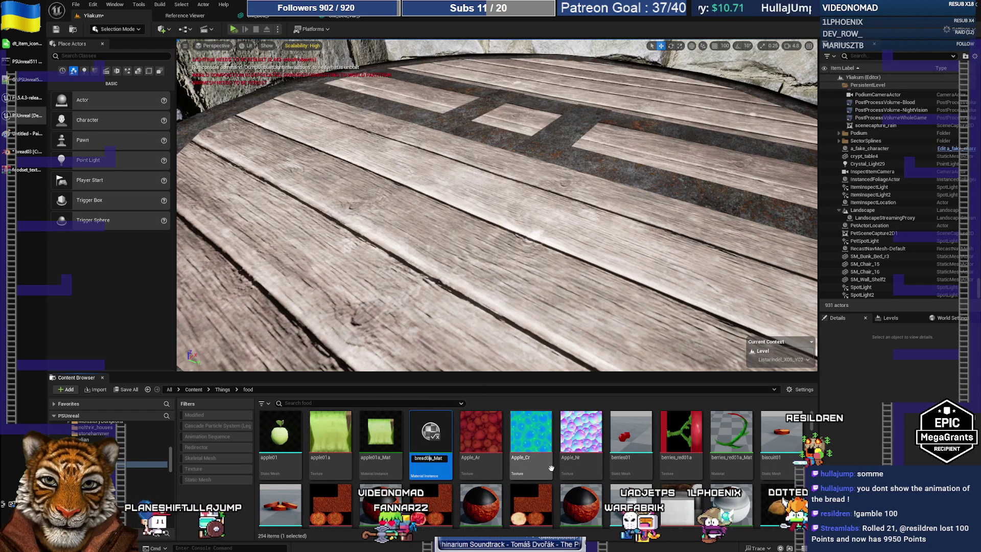
pyautogui.press('Return')
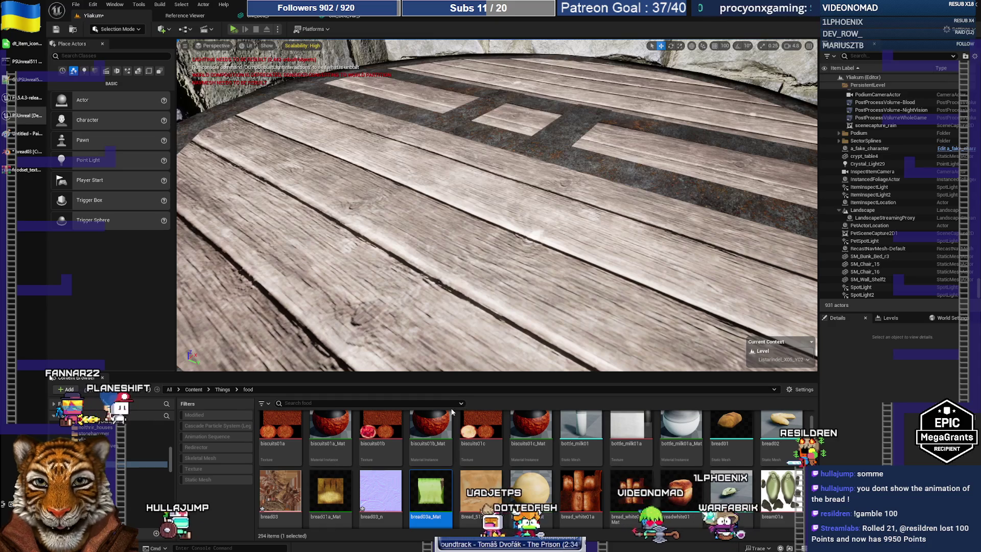
# Open bread03a_Mat in the material instance editor.
pyautogui.scroll(-1, 440, 435)
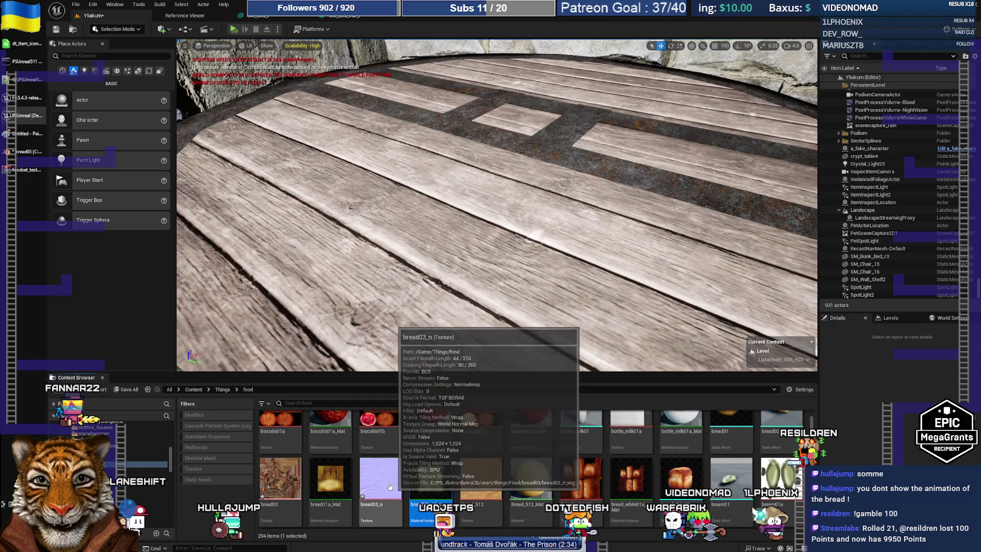
pyautogui.rightClick(436, 478)
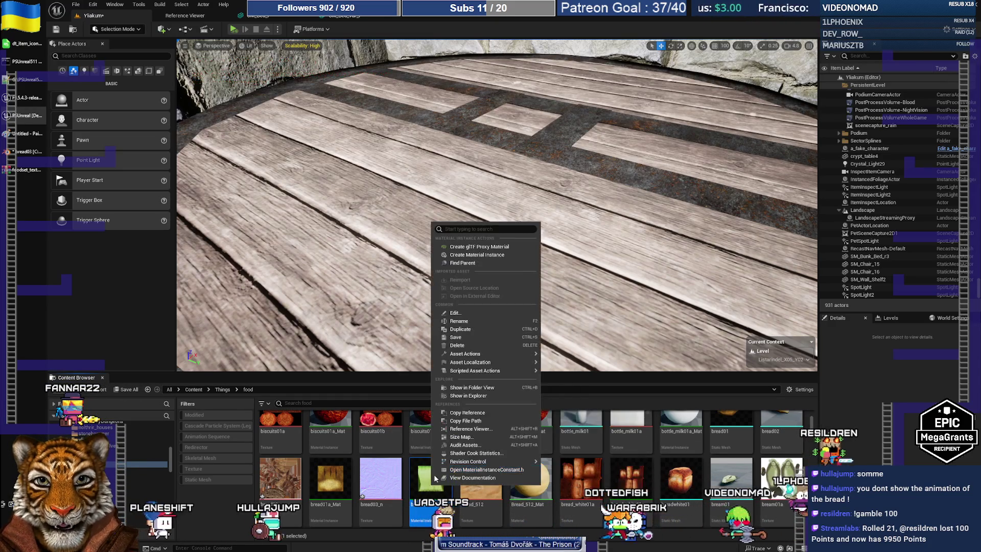
pyautogui.click(421, 489)
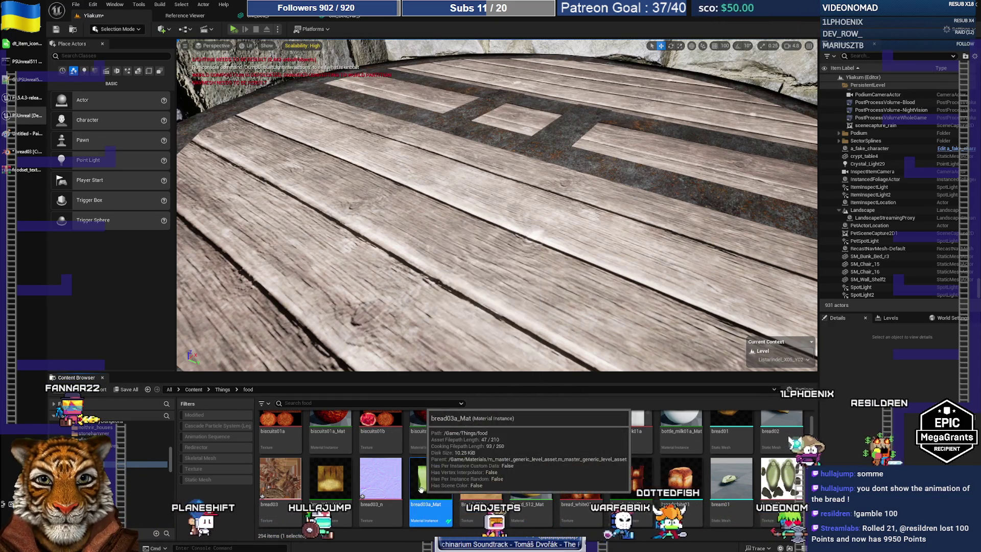
pyautogui.doubleClick(420, 490)
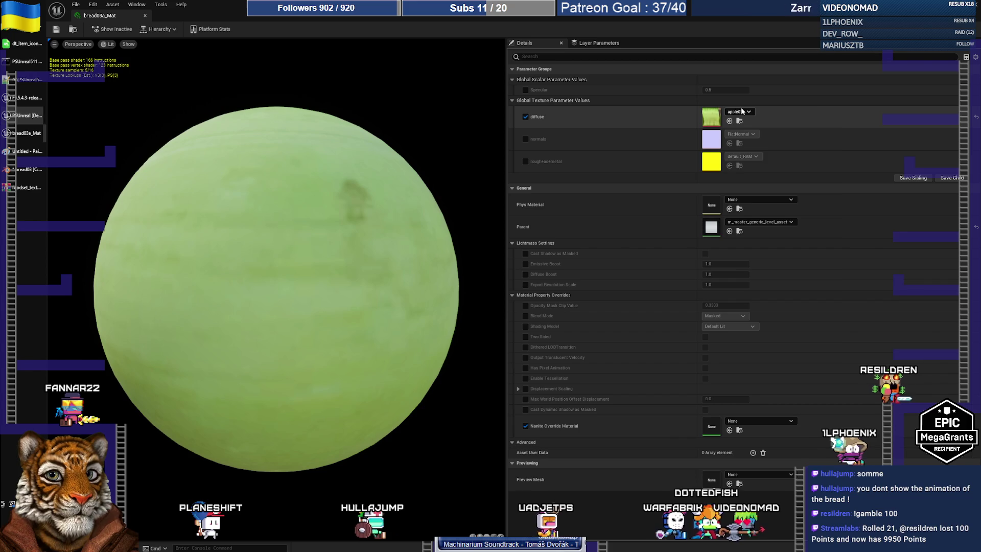